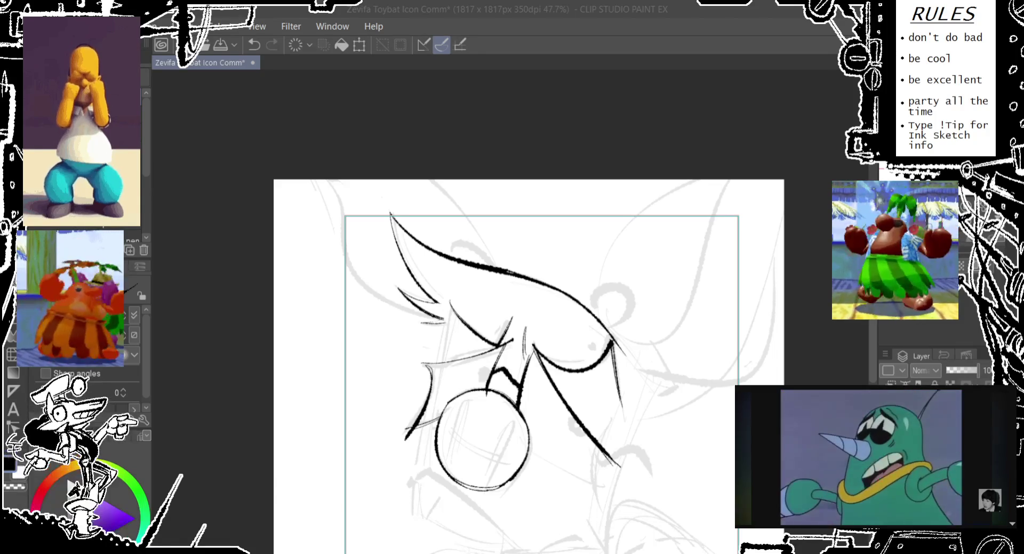
- Pan the canvas up and left to bring the circle into view
{"action": "scroll", "coordinate": [874, 456], "scroll_direction": "down", "scroll_amount": 2}
{"action": "scroll", "coordinate": [874, 456], "scroll_direction": "down", "scroll_amount": 1}
{"action": "scroll", "coordinate": [875, 456], "scroll_direction": "up", "scroll_amount": 3}
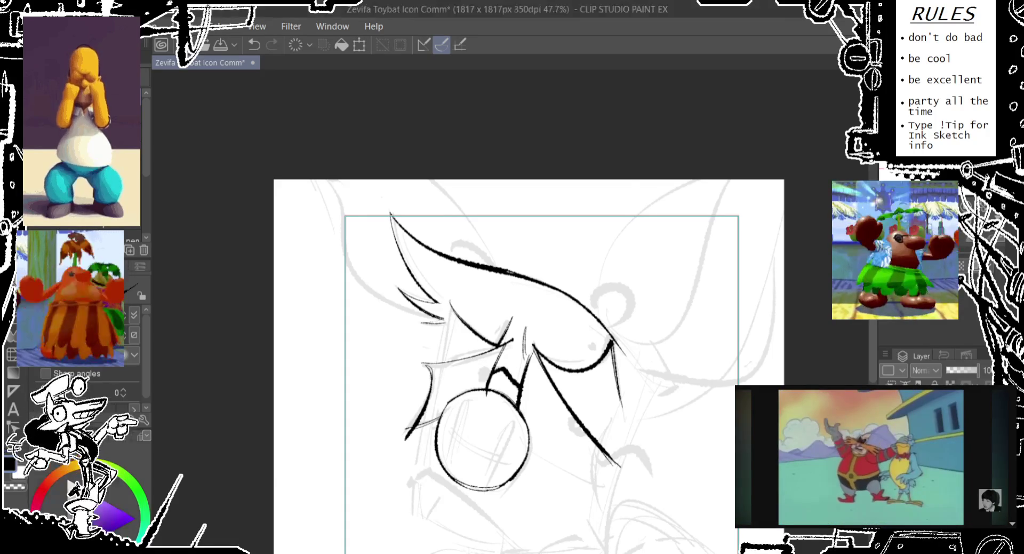
{"action": "left_click_drag", "start_coordinate": [533, 320], "coordinate": [520, 232]}
{"action": "left_click_drag", "start_coordinate": [431, 214], "coordinate": [429, 216]}
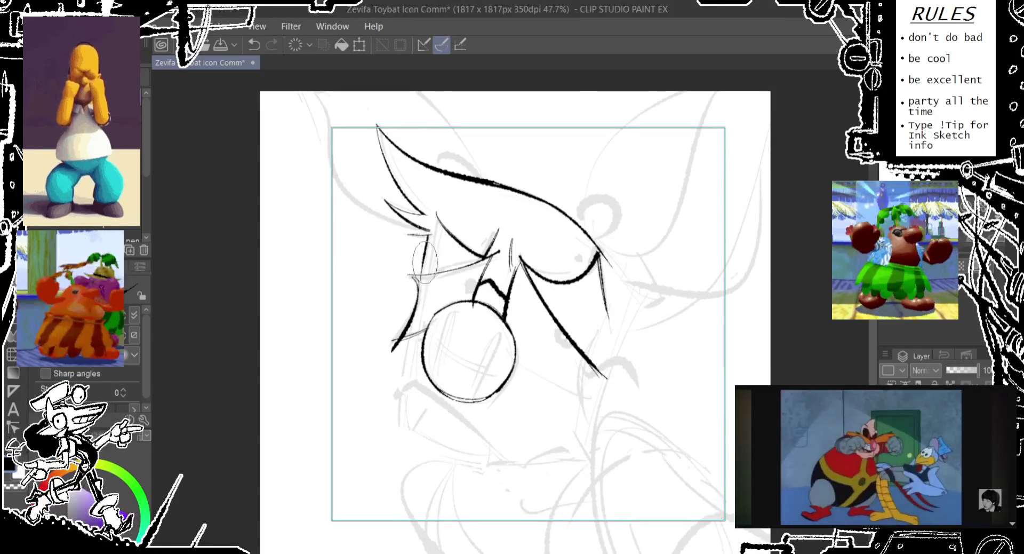
{"action": "key", "text": "ctrl+z"}
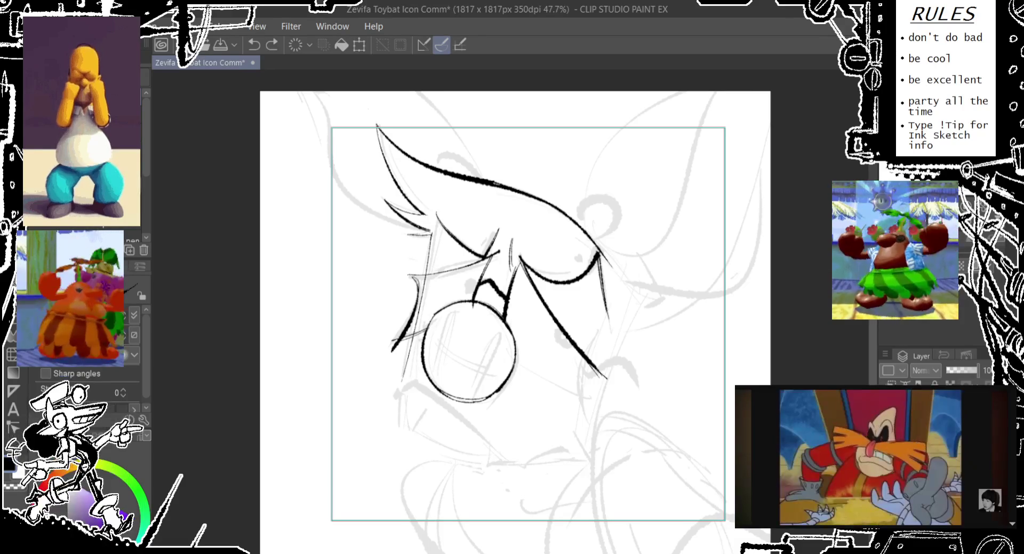
{"action": "key", "text": "ctrl+y"}
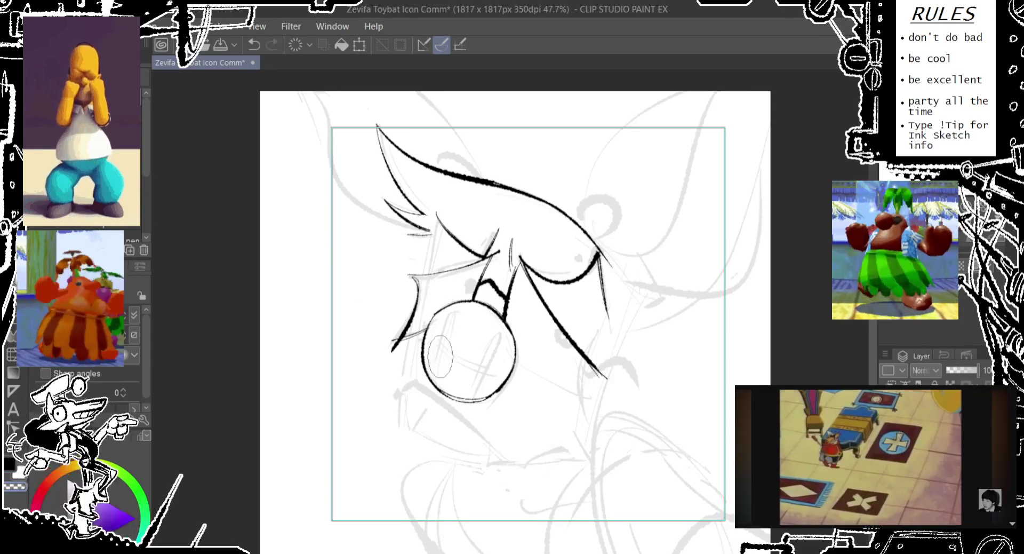
- Ink the first vertical stroke inside the circle, retrying it with undo until it fits
{"action": "left_click_drag", "start_coordinate": [434, 375], "coordinate": [450, 301]}
{"action": "key", "text": "ctrl+z"}
{"action": "key", "text": "ctrl+z"}
{"action": "key", "text": "ctrl+z"}
{"action": "left_click_drag", "start_coordinate": [437, 381], "coordinate": [451, 301]}
- Ink the second stroke inside the circle, redrawing it after a discarded trial
{"action": "key", "text": "ctrl+z"}
{"action": "mouse_move", "coordinate": [438, 381]}
{"action": "left_mouse_down"}
{"action": "mouse_move", "coordinate": [451, 316]}
{"action": "mouse_move", "coordinate": [477, 389]}
{"action": "left_mouse_up"}
{"action": "key", "text": "ctrl+z"}
{"action": "mouse_move", "coordinate": [504, 312]}
{"action": "left_mouse_down"}
{"action": "mouse_move", "coordinate": [473, 395]}
{"action": "mouse_move", "coordinate": [501, 314]}
{"action": "left_mouse_up"}
{"action": "key", "text": "ctrl+z"}
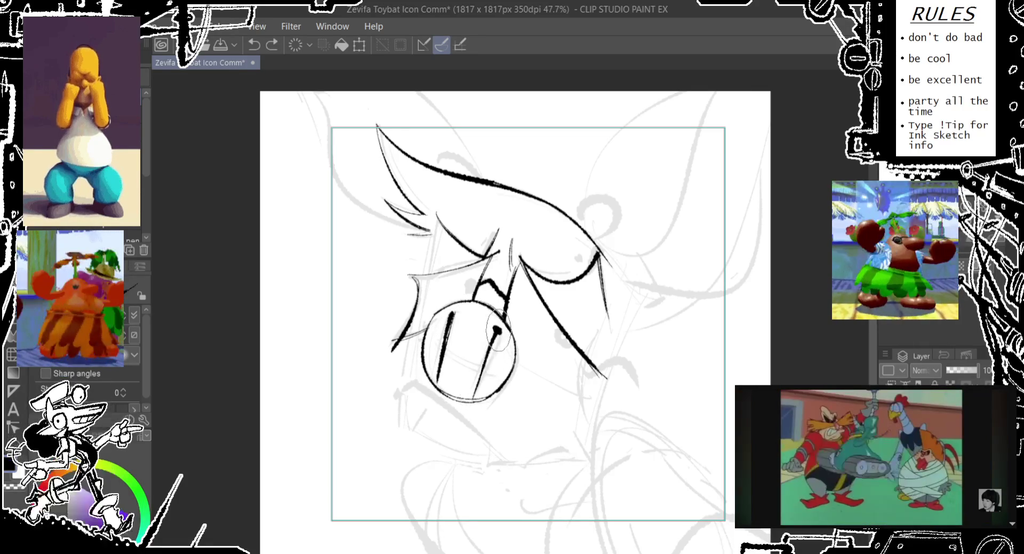
{"action": "key", "text": "ctrl+z"}
{"action": "left_click_drag", "start_coordinate": [476, 397], "coordinate": [492, 327]}
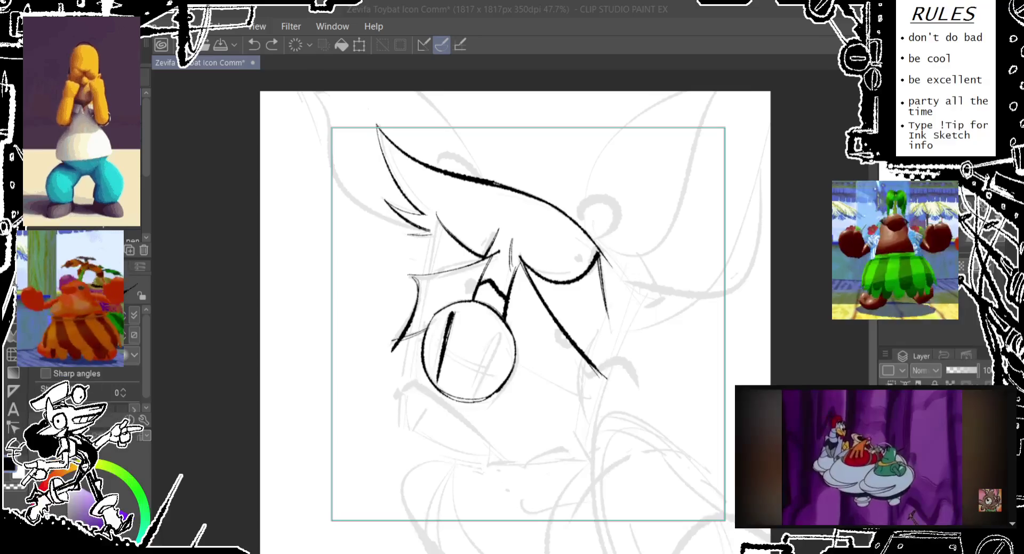
- Try selecting the ink lines with the fill tool, then undo back to the pen
{"action": "scroll", "coordinate": [516, 320], "scroll_direction": "down", "scroll_amount": 1}
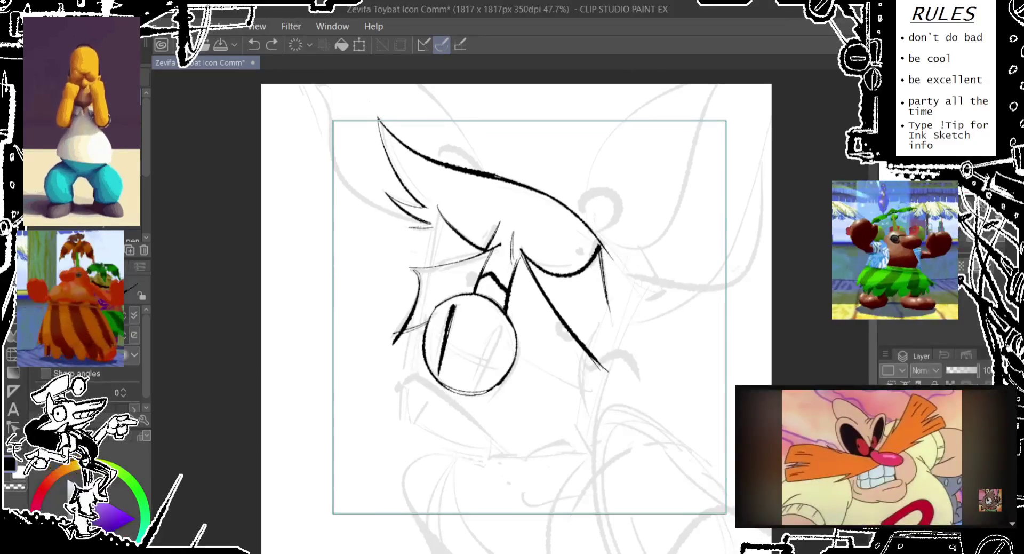
{"action": "key", "text": "g"}
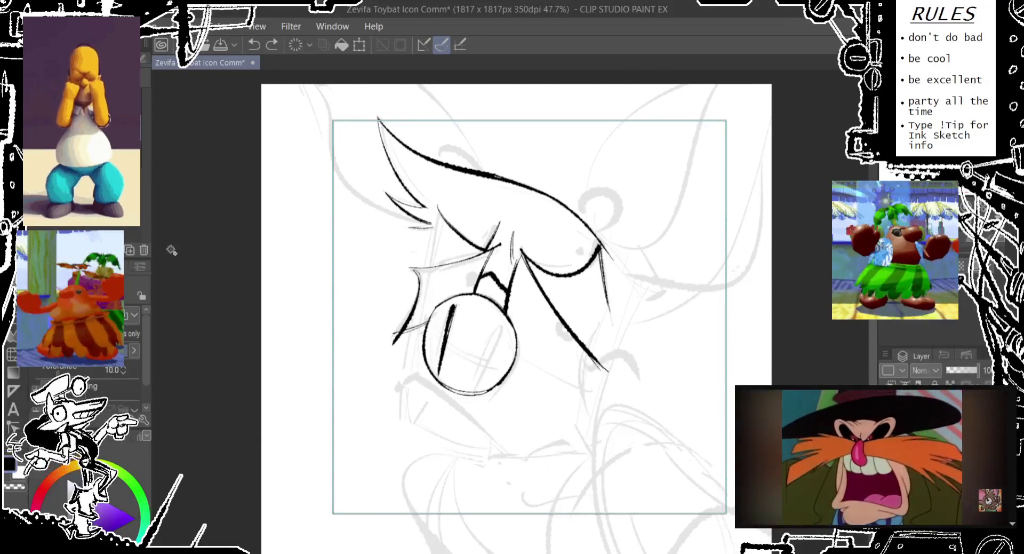
{"action": "left_click", "coordinate": [438, 221]}
{"action": "key", "text": "p"}
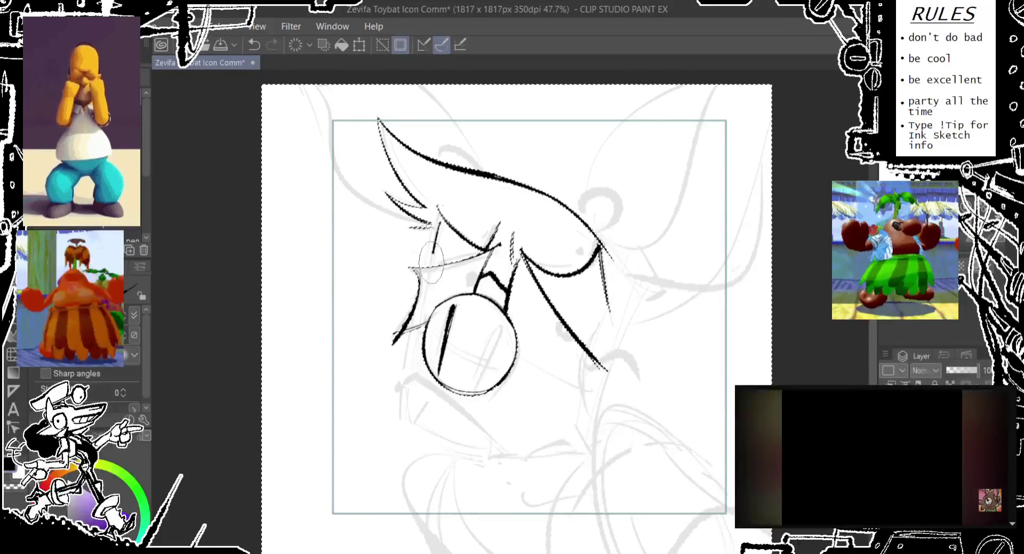
{"action": "key", "text": "ctrl+z"}
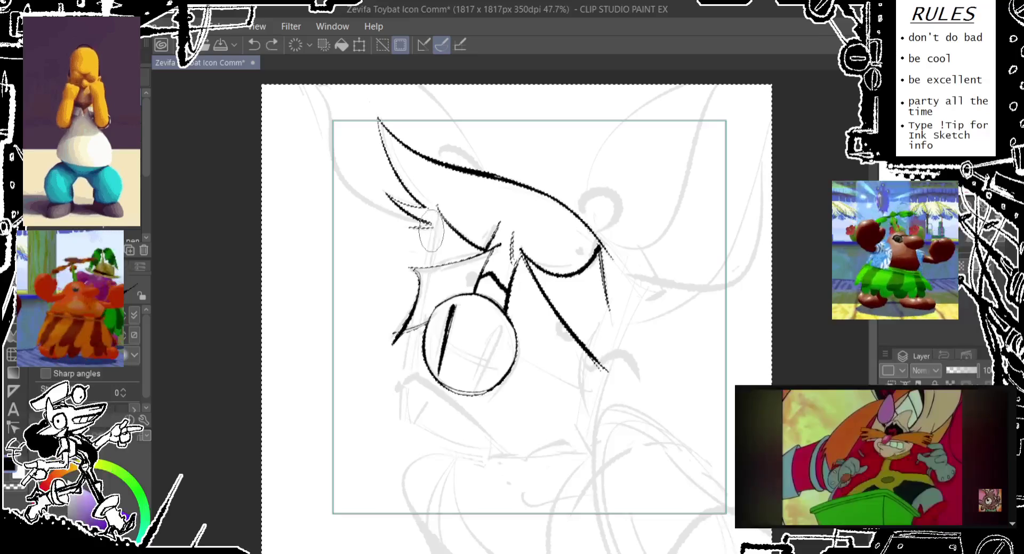
- Draw a thin line down the face's left side and clear the selection
{"action": "left_click_drag", "start_coordinate": [432, 213], "coordinate": [397, 385]}
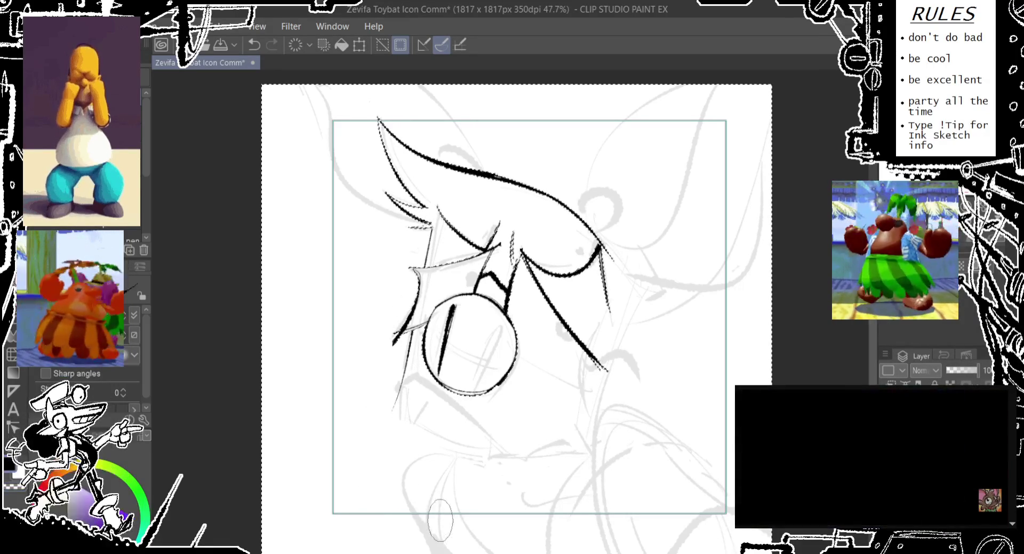
{"action": "scroll", "coordinate": [432, 395], "scroll_direction": "down", "scroll_amount": 2}
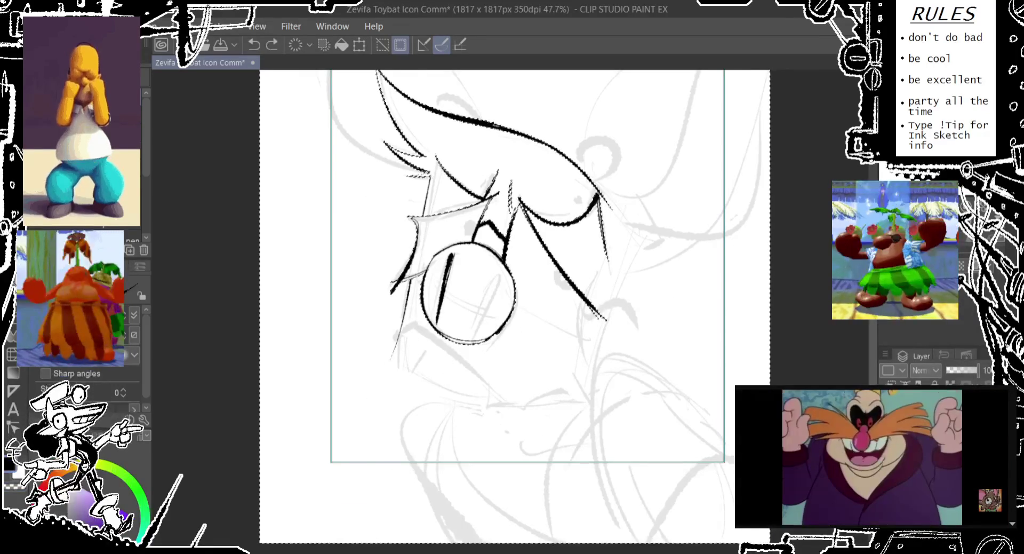
{"action": "key", "text": "ctrl+d"}
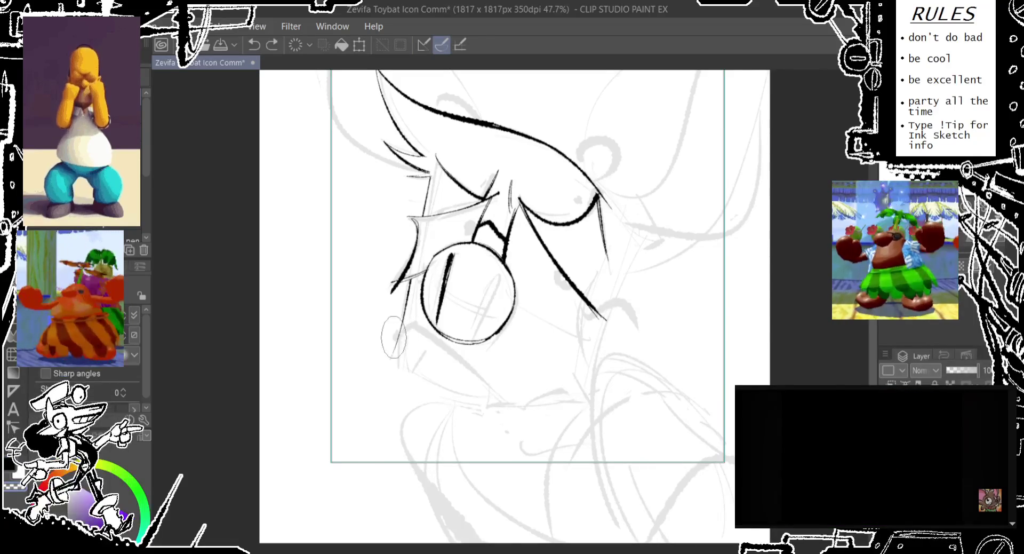
- Ink the long line from the glasses' left edge down toward the jaw
{"action": "left_click_drag", "start_coordinate": [394, 337], "coordinate": [410, 323]}
{"action": "key", "text": "ctrl+z"}
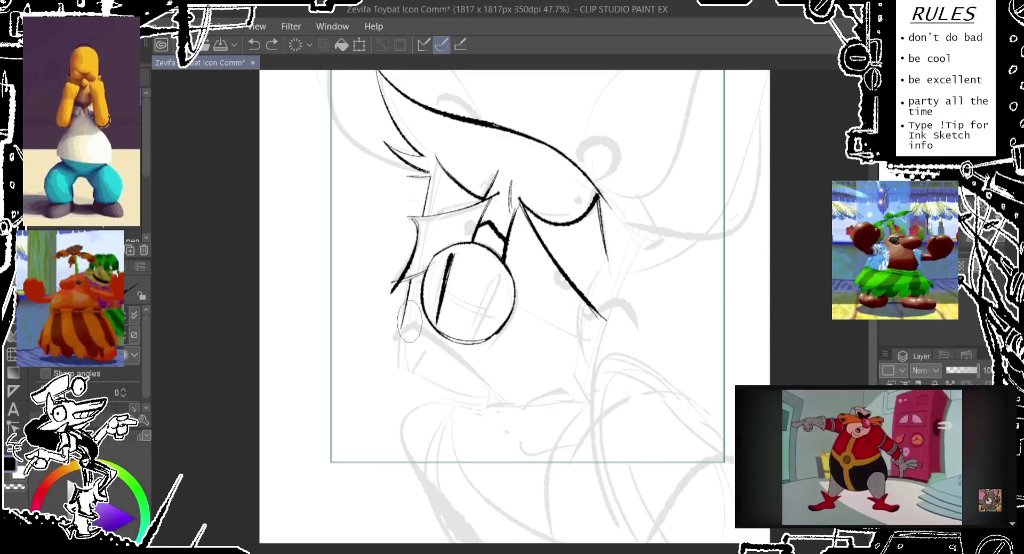
{"action": "left_click_drag", "start_coordinate": [409, 323], "coordinate": [520, 434]}
{"action": "key", "text": "ctrl+z"}
{"action": "left_click_drag", "start_coordinate": [408, 323], "coordinate": [521, 426]}
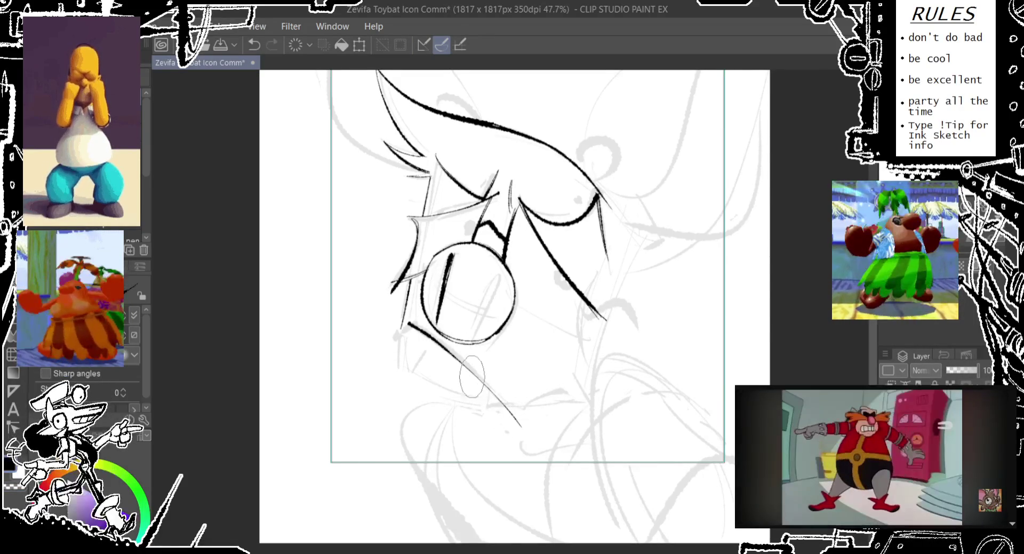
- Add short strokes left of the glasses and beside the eye, then toggle ink visibility
{"action": "mouse_move", "coordinate": [421, 352]}
{"action": "left_mouse_down"}
{"action": "mouse_move", "coordinate": [450, 323]}
{"action": "mouse_move", "coordinate": [419, 311]}
{"action": "left_mouse_up"}
{"action": "key", "text": "ctrl+z"}
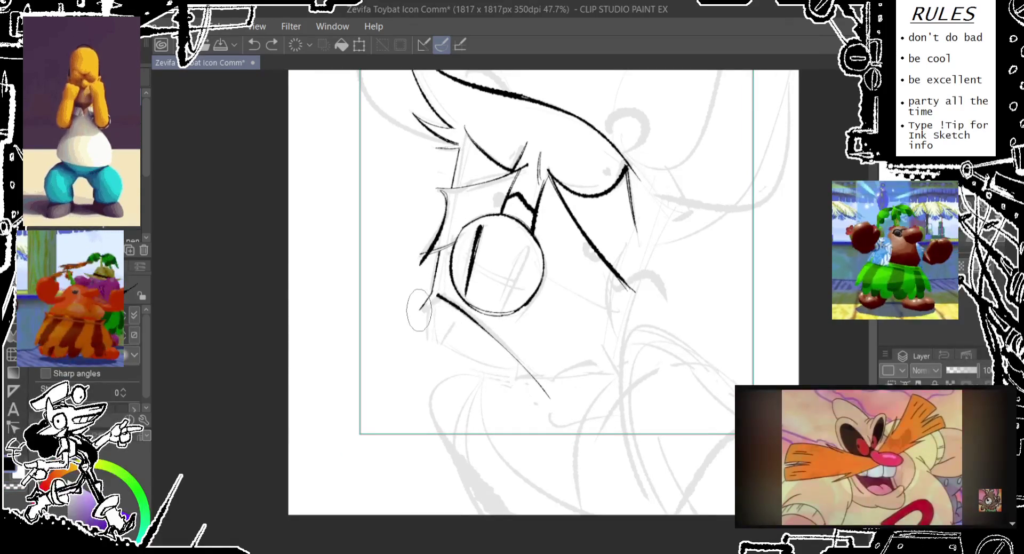
{"action": "mouse_move", "coordinate": [419, 310]}
{"action": "left_mouse_down"}
{"action": "mouse_move", "coordinate": [437, 295]}
{"action": "mouse_move", "coordinate": [460, 327]}
{"action": "left_mouse_up"}
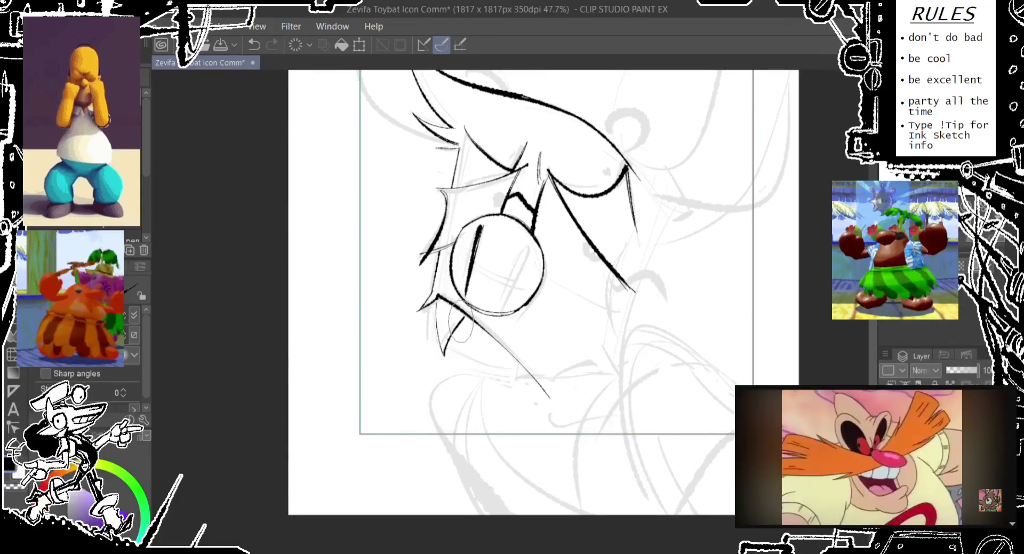
{"action": "key", "text": "ctrl+z"}
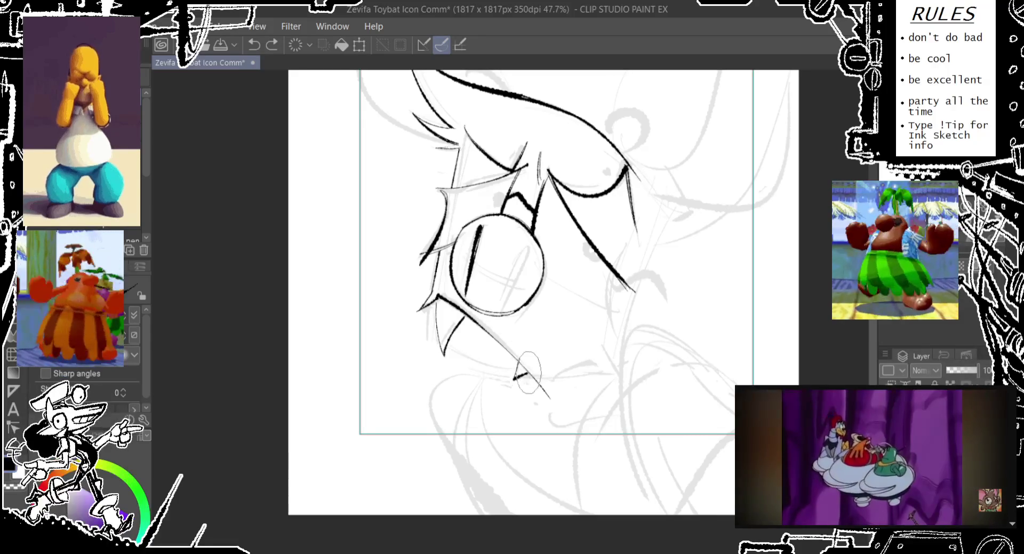
{"action": "left_click_drag", "start_coordinate": [520, 362], "coordinate": [514, 379]}
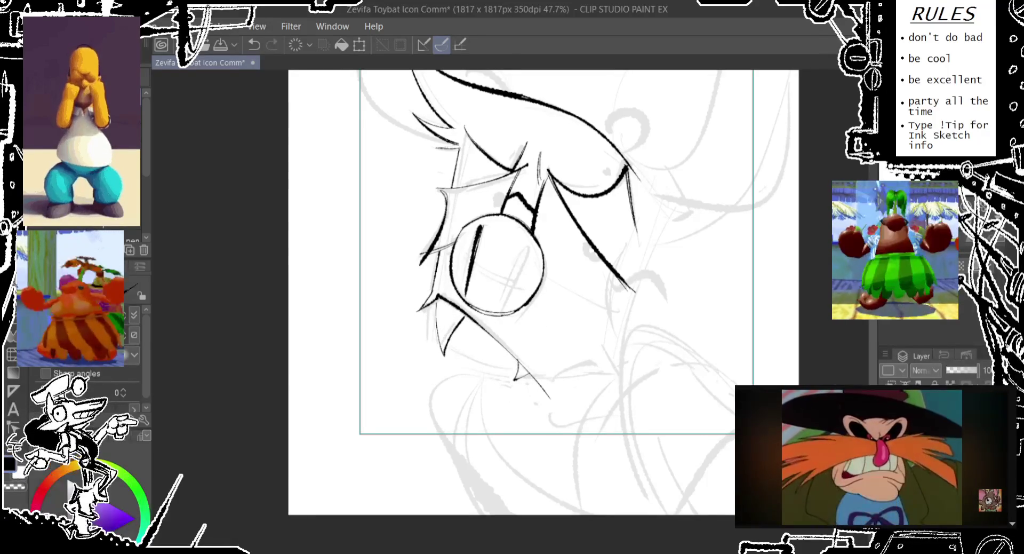
{"action": "key", "text": "ctrl+h"}
{"action": "key", "text": "ctrl+h"}
{"action": "key", "text": "ctrl+h"}
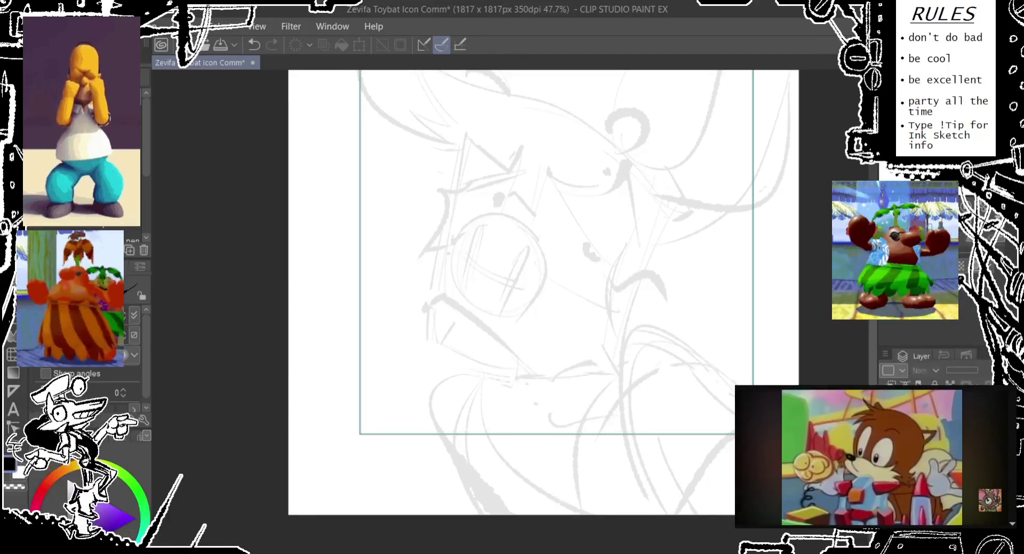
{"action": "key", "text": "ctrl+h"}
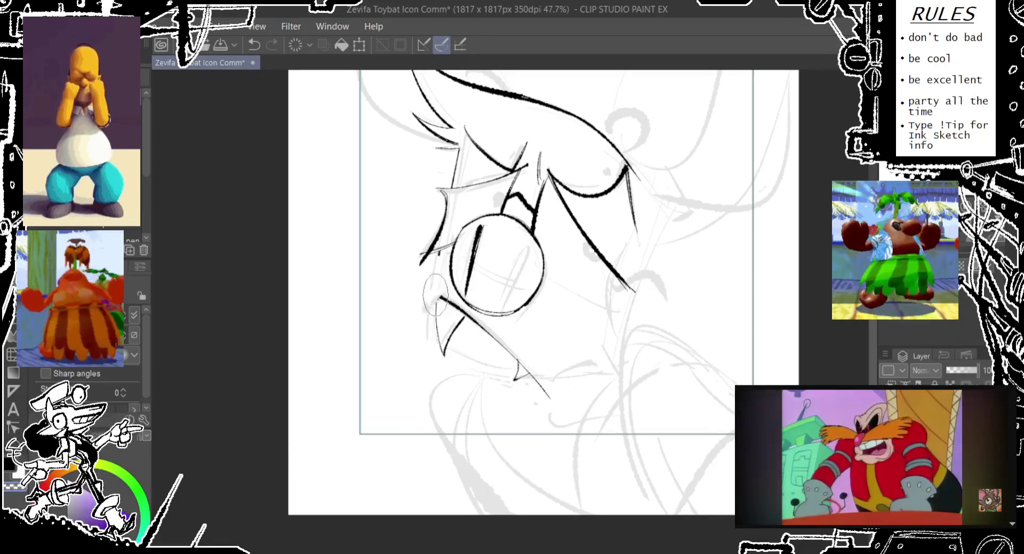
- Ink a short stroke left of the eye, retrying it with undo
{"action": "key", "text": "ctrl+z"}
{"action": "left_click_drag", "start_coordinate": [442, 224], "coordinate": [420, 264]}
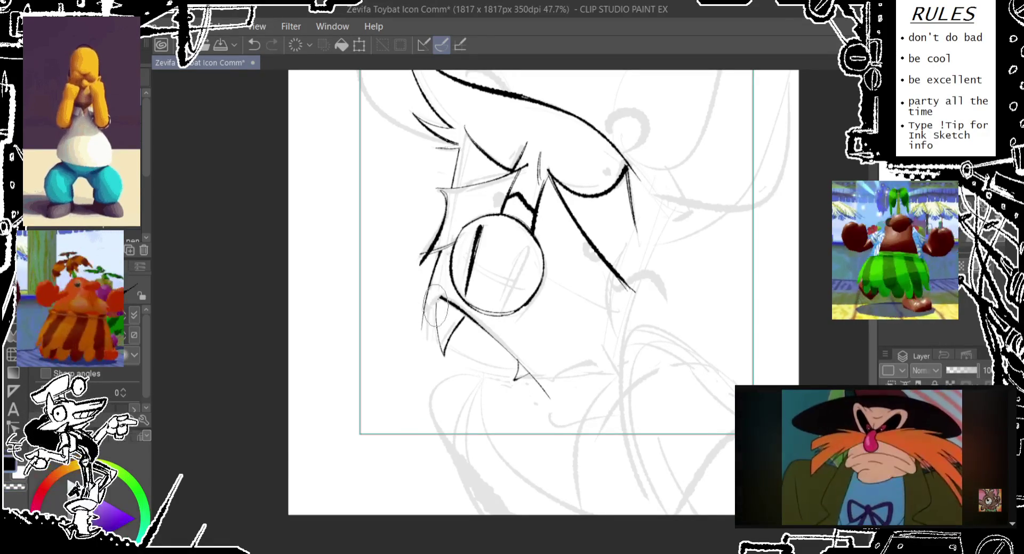
{"action": "key", "text": "ctrl+z"}
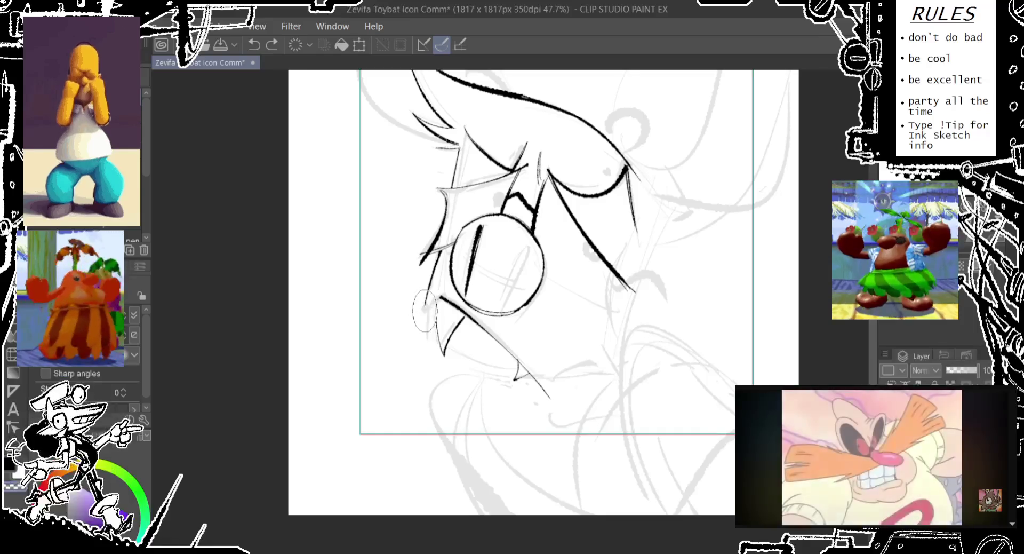
{"action": "left_click_drag", "start_coordinate": [452, 273], "coordinate": [430, 281]}
{"action": "key", "text": "ctrl+z"}
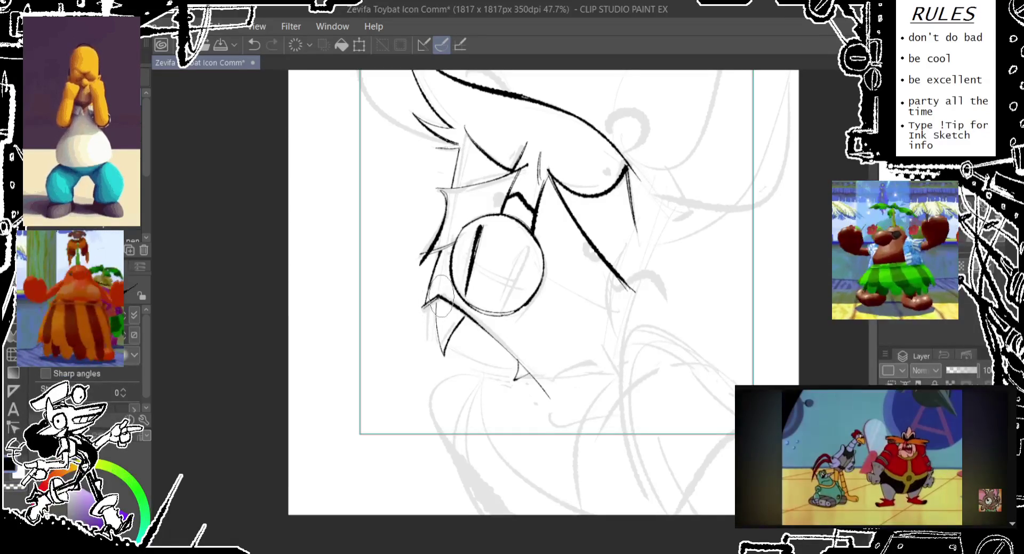
- Try a thin stroke below the eye's corner, then undo it
{"action": "key", "text": "ctrl+z"}
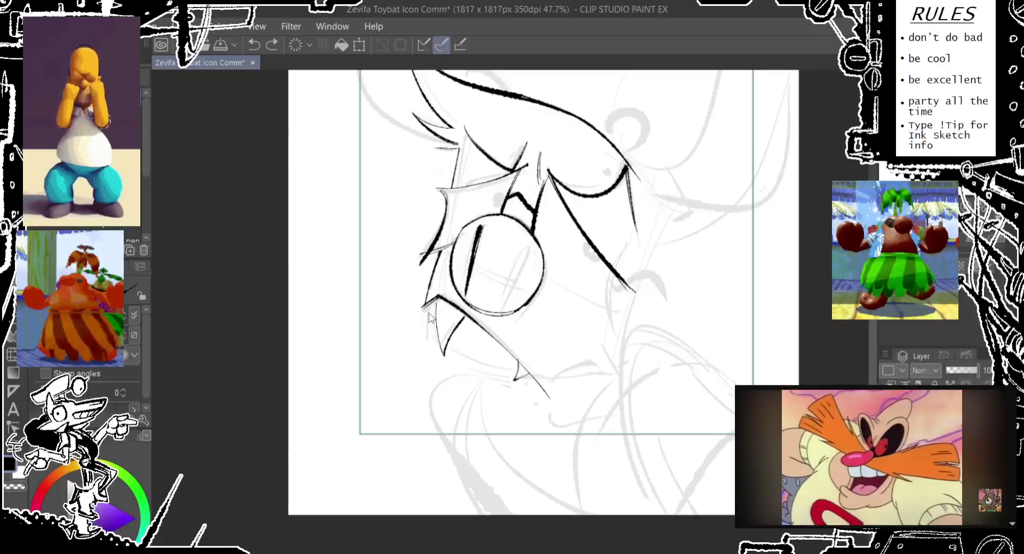
{"action": "left_click_drag", "start_coordinate": [428, 305], "coordinate": [429, 341]}
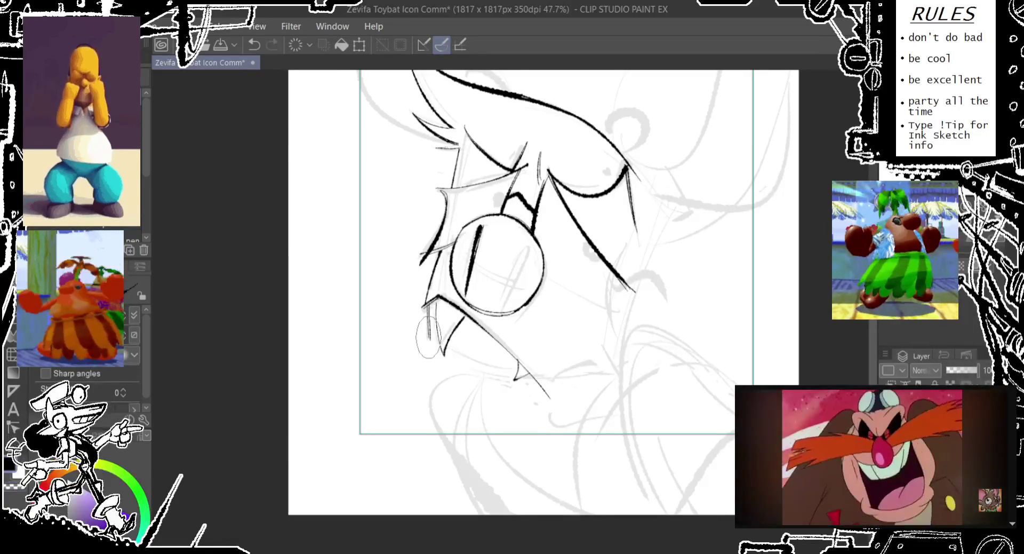
{"action": "left_click_drag", "start_coordinate": [428, 336], "coordinate": [409, 354]}
{"action": "key", "text": "ctrl+z"}
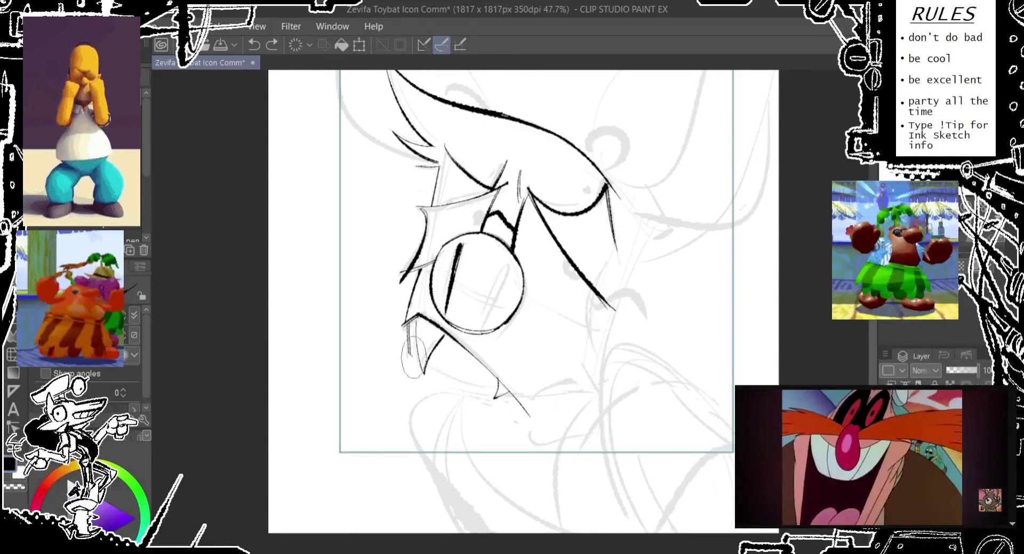
- Ink the chin line from the face's lower point toward the cheek
{"action": "mouse_move", "coordinate": [422, 373]}
{"action": "left_mouse_down"}
{"action": "mouse_move", "coordinate": [482, 385]}
{"action": "mouse_move", "coordinate": [499, 406]}
{"action": "mouse_move", "coordinate": [496, 313]}
{"action": "mouse_move", "coordinate": [485, 308]}
{"action": "left_mouse_up"}
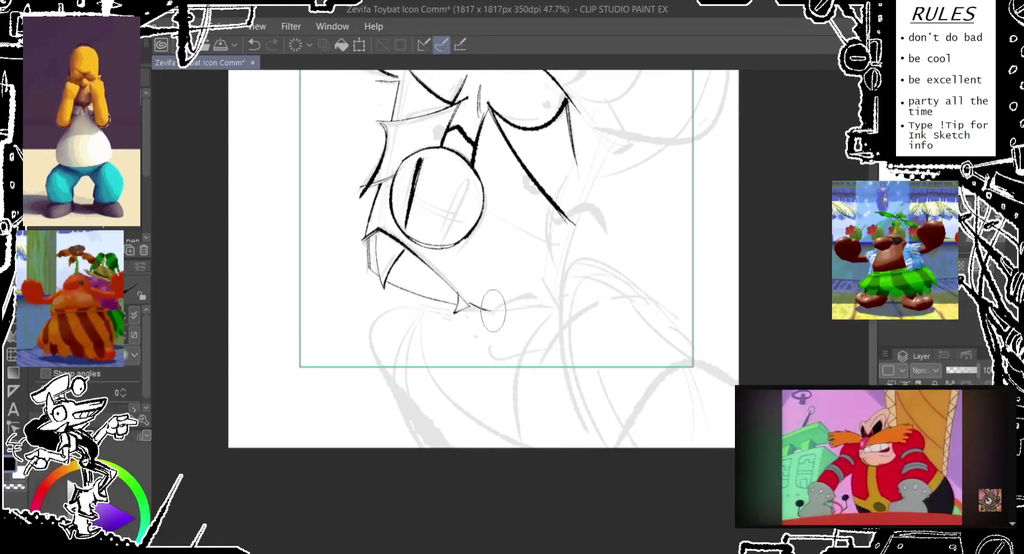
{"action": "key", "text": "ctrl+z"}
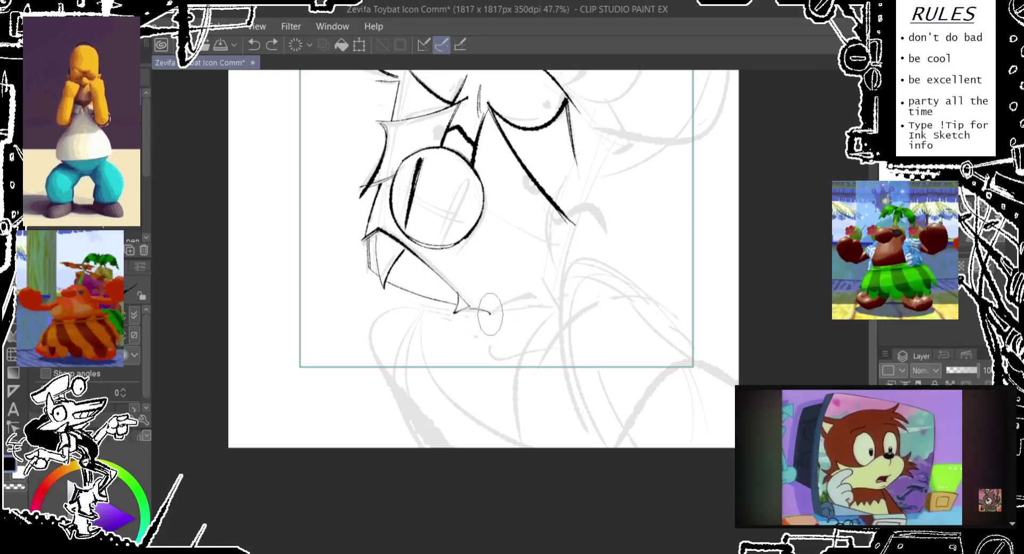
{"action": "left_click_drag", "start_coordinate": [460, 310], "coordinate": [551, 291]}
{"action": "key", "text": "ctrl+z"}
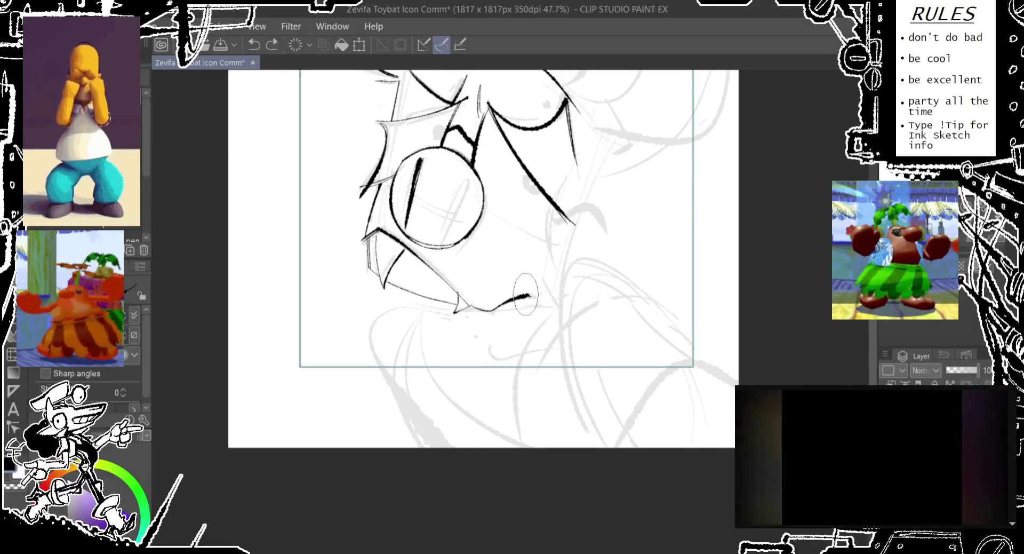
{"action": "left_click_drag", "start_coordinate": [453, 312], "coordinate": [536, 297]}
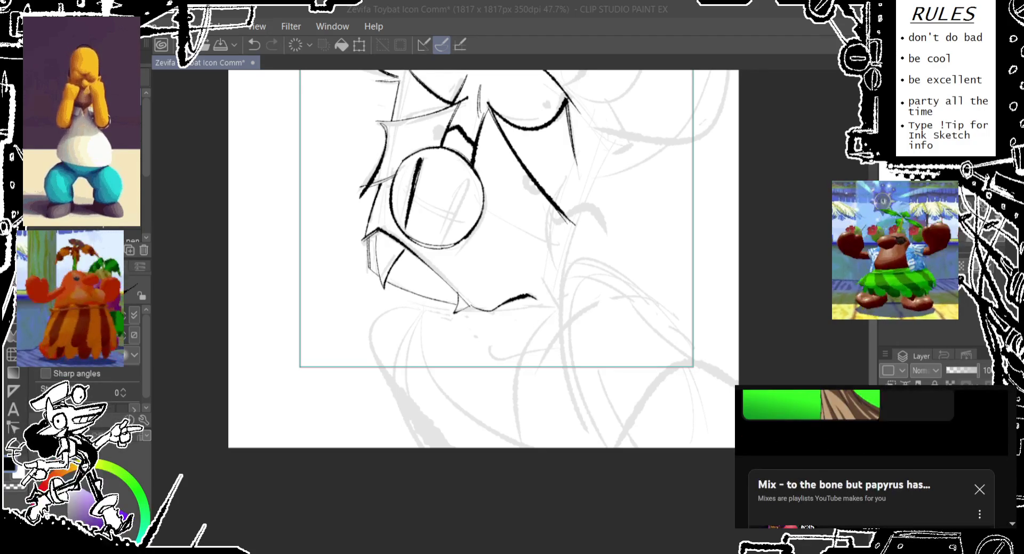
- Recentre the face and ink a thin cheek stroke beside the eye, redrawing until it fits
{"action": "left_click_drag", "start_coordinate": [499, 264], "coordinate": [451, 342]}
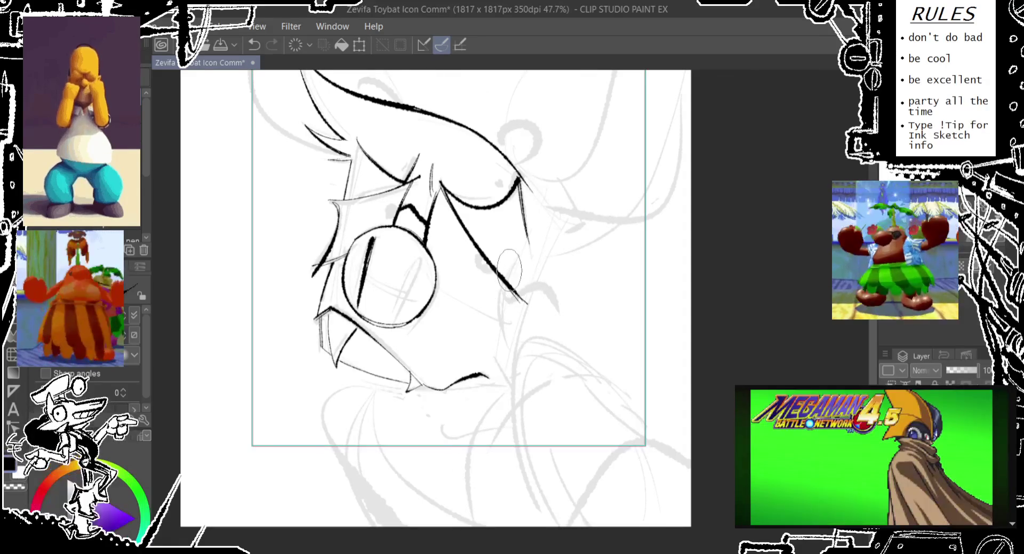
{"action": "left_click_drag", "start_coordinate": [508, 270], "coordinate": [500, 313]}
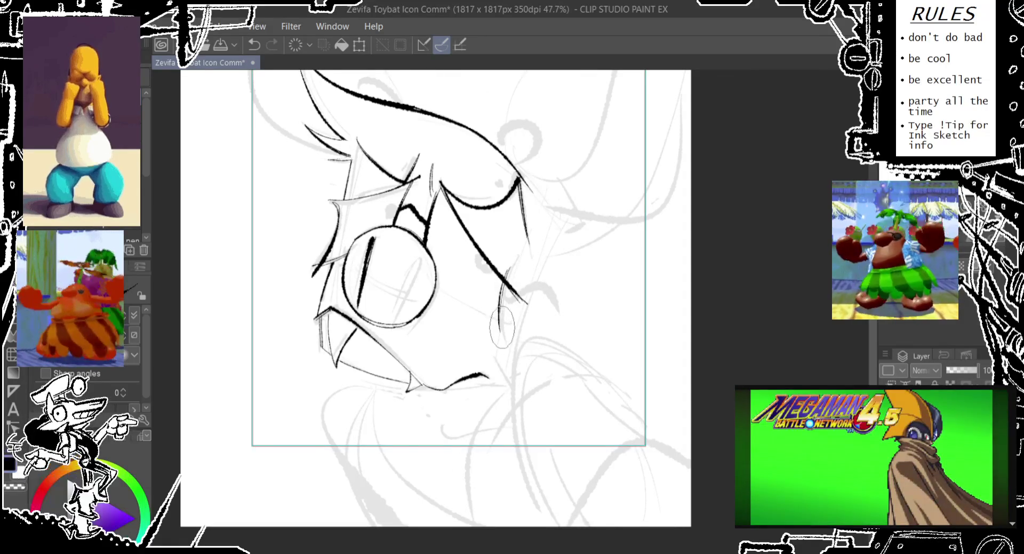
{"action": "key", "text": "ctrl+z"}
{"action": "left_click_drag", "start_coordinate": [509, 267], "coordinate": [499, 342]}
{"action": "key", "text": "ctrl+z"}
{"action": "left_click_drag", "start_coordinate": [509, 256], "coordinate": [505, 354]}
{"action": "key", "text": "ctrl+z"}
{"action": "left_click_drag", "start_coordinate": [509, 256], "coordinate": [506, 341]}
{"action": "key", "text": "ctrl+z"}
{"action": "left_click_drag", "start_coordinate": [510, 256], "coordinate": [504, 341]}
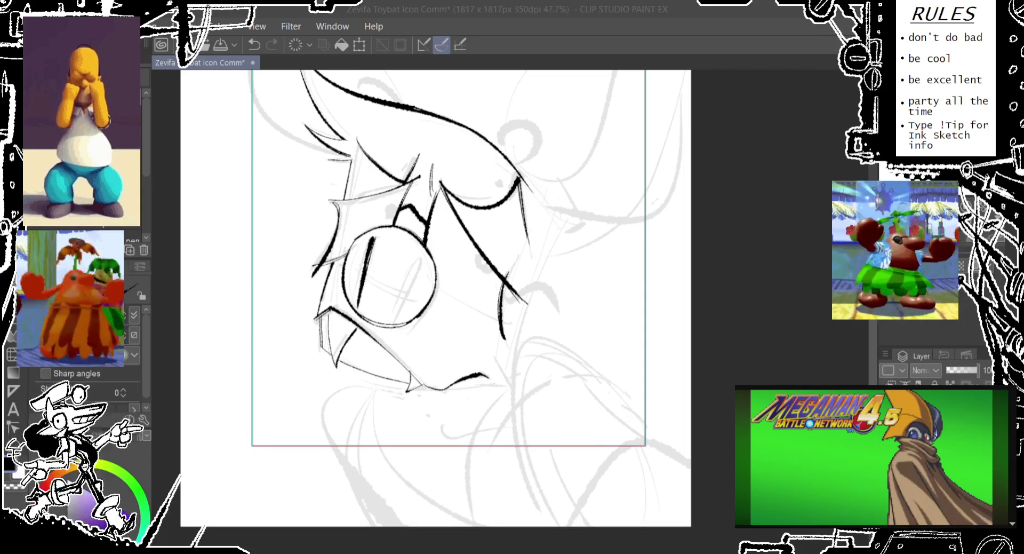
{"action": "mouse_move", "coordinate": [426, 266]}
{"action": "left_mouse_down"}
{"action": "mouse_move", "coordinate": [435, 267]}
{"action": "mouse_move", "coordinate": [385, 282]}
{"action": "mouse_move", "coordinate": [421, 270]}
{"action": "mouse_move", "coordinate": [406, 312]}
{"action": "left_mouse_up"}
- Remove the misplaced oval and retry the pupil strokes through the eye
{"action": "key", "text": "ctrl+z"}
{"action": "key", "text": "ctrl+z"}
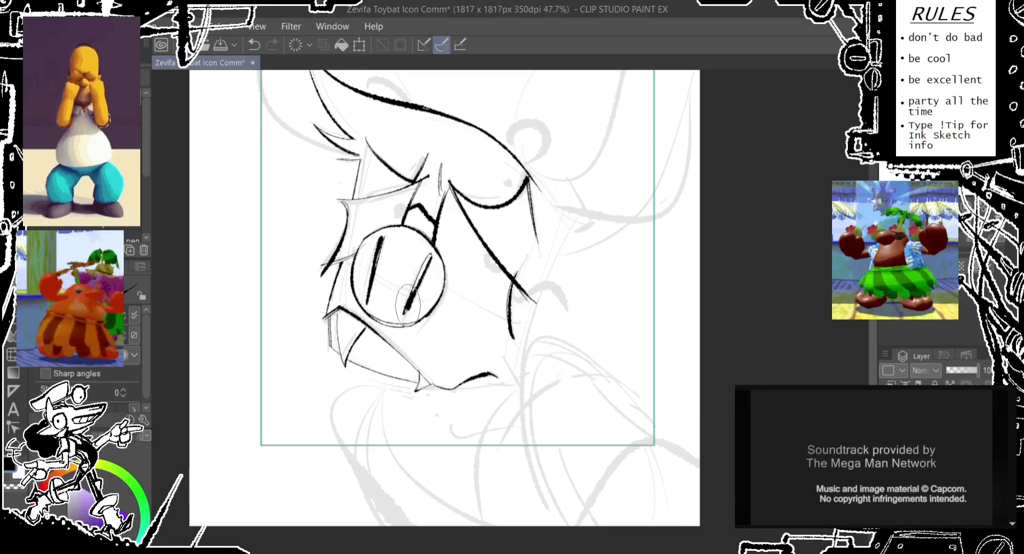
{"action": "key", "text": "ctrl+z"}
{"action": "left_click_drag", "start_coordinate": [402, 320], "coordinate": [427, 259]}
{"action": "key", "text": "ctrl+z"}
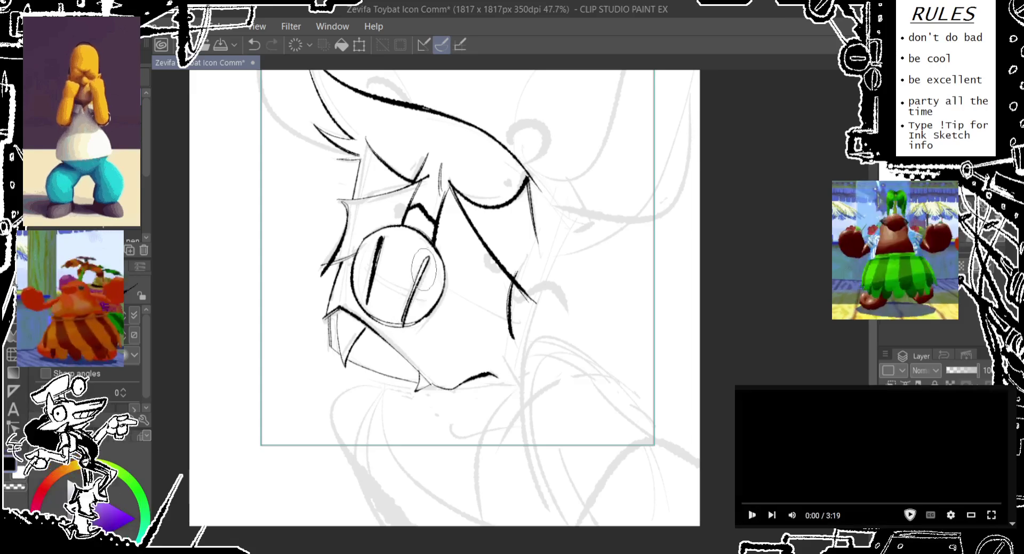
{"action": "mouse_move", "coordinate": [404, 320]}
{"action": "left_mouse_down"}
{"action": "mouse_move", "coordinate": [427, 260]}
{"action": "mouse_move", "coordinate": [309, 339]}
{"action": "left_mouse_up"}
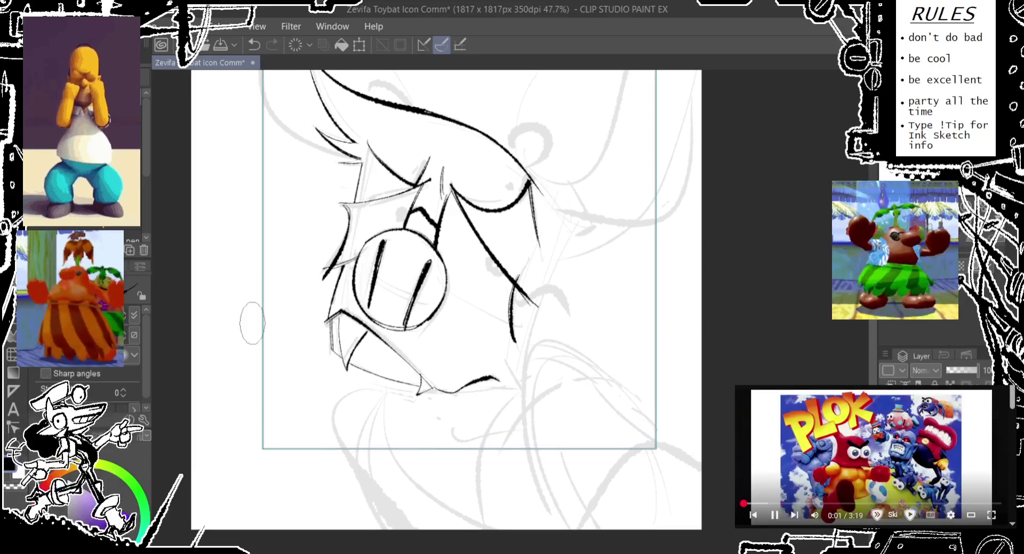
{"action": "key", "text": "ctrl+z"}
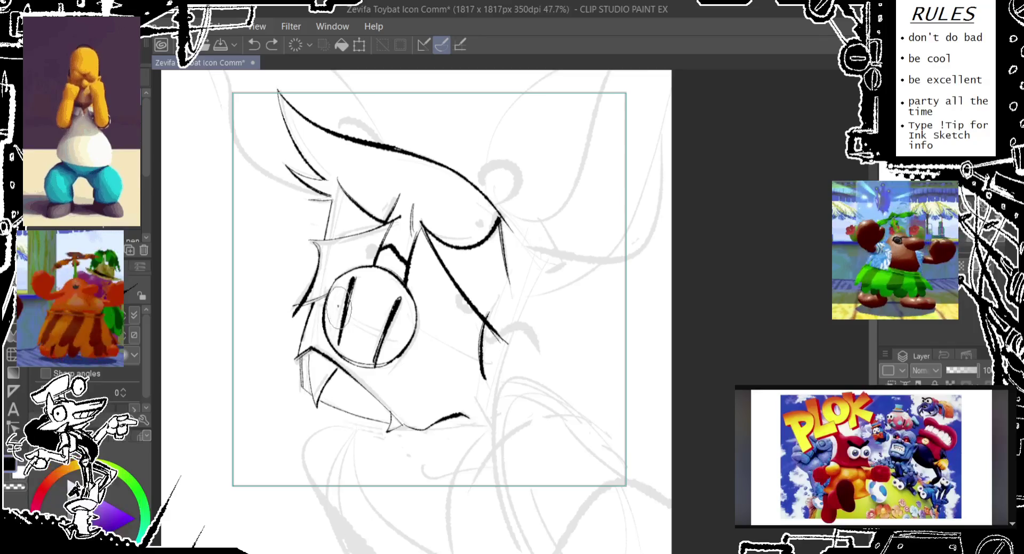
{"action": "left_click_drag", "start_coordinate": [337, 305], "coordinate": [358, 323]}
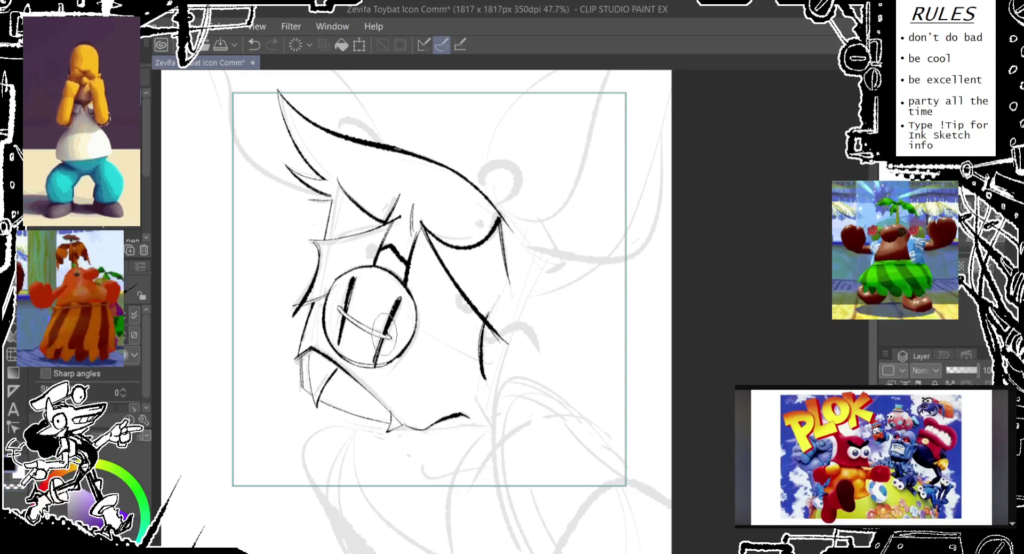
- Ink the line across the face circle and the faint strokes left of it
{"action": "left_click_drag", "start_coordinate": [337, 307], "coordinate": [392, 337]}
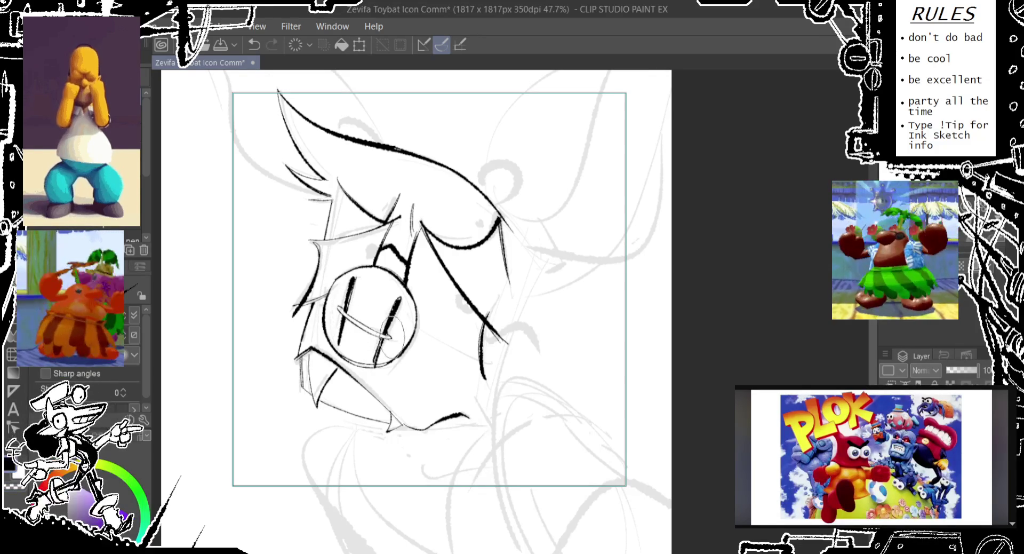
{"action": "left_click_drag", "start_coordinate": [339, 308], "coordinate": [388, 336]}
{"action": "left_click_drag", "start_coordinate": [342, 309], "coordinate": [376, 326]}
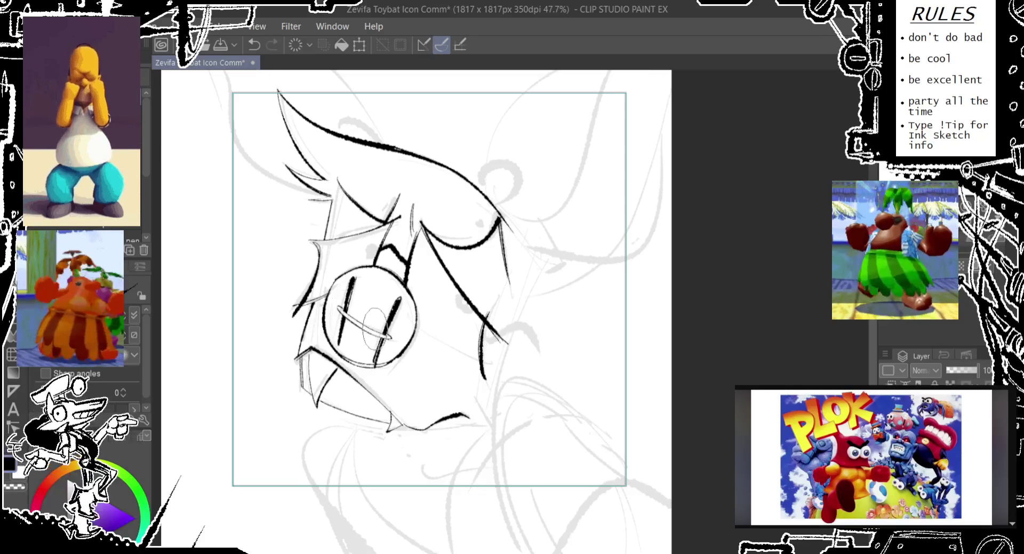
{"action": "key", "text": "ctrl+z"}
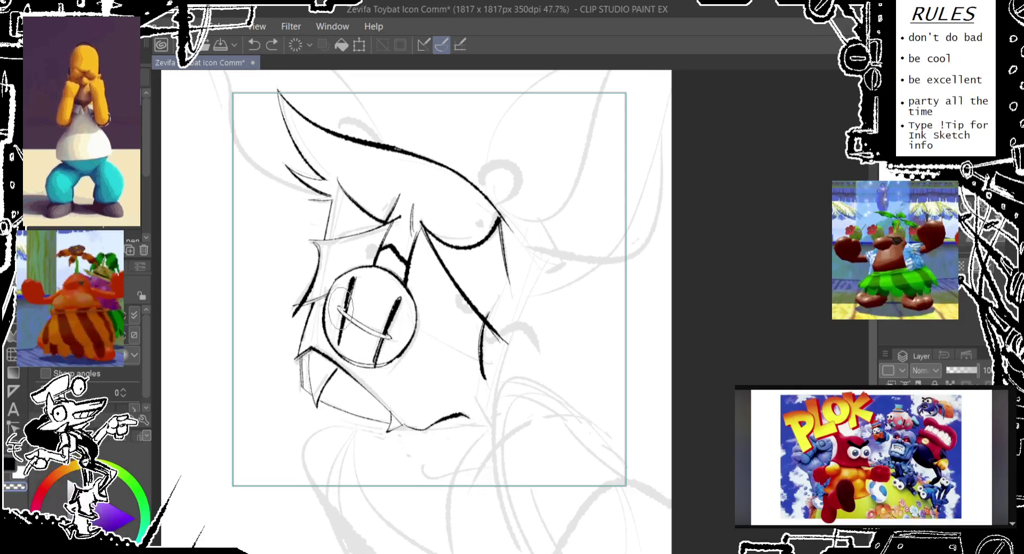
{"action": "left_click_drag", "start_coordinate": [349, 288], "coordinate": [341, 328]}
{"action": "mouse_move", "coordinate": [352, 288]}
{"action": "left_mouse_down"}
{"action": "mouse_move", "coordinate": [341, 330]}
{"action": "mouse_move", "coordinate": [344, 250]}
{"action": "left_mouse_up"}
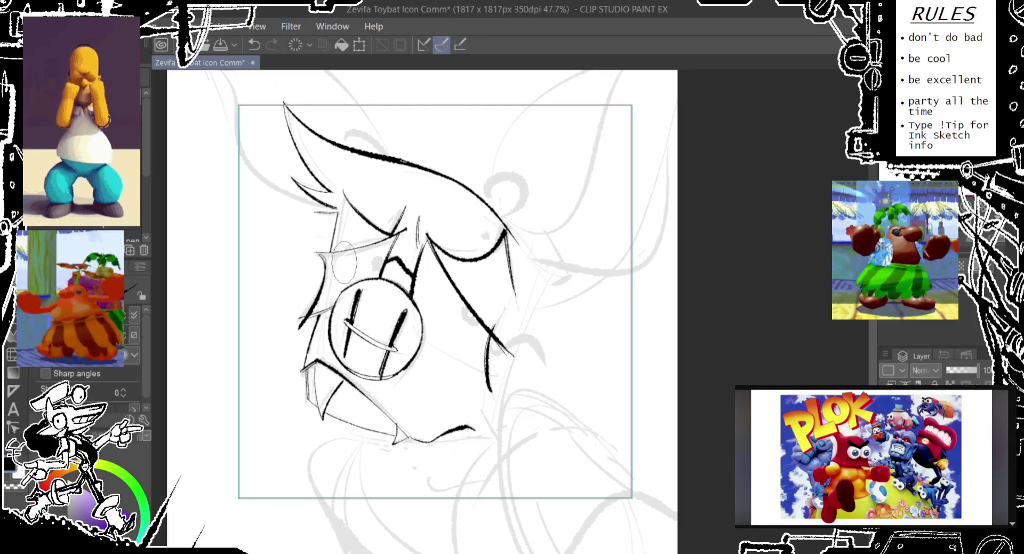
- Add the pupil dot in the upper eye and trace the cheek line toward the jaw
{"action": "mouse_move", "coordinate": [344, 261]}
{"action": "left_mouse_down"}
{"action": "mouse_move", "coordinate": [542, 207]}
{"action": "mouse_move", "coordinate": [508, 215]}
{"action": "mouse_move", "coordinate": [487, 237]}
{"action": "left_mouse_up"}
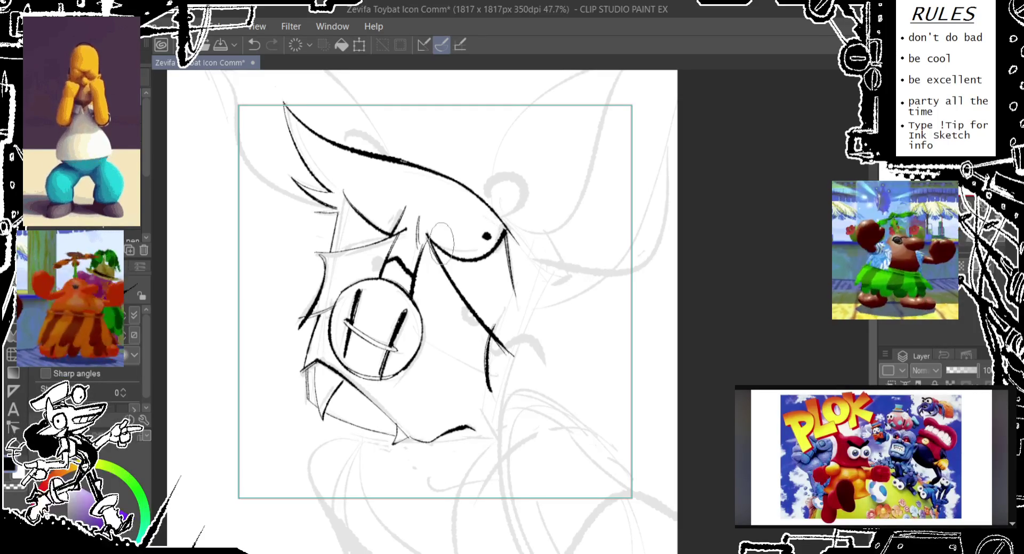
{"action": "key", "text": "ctrl+z"}
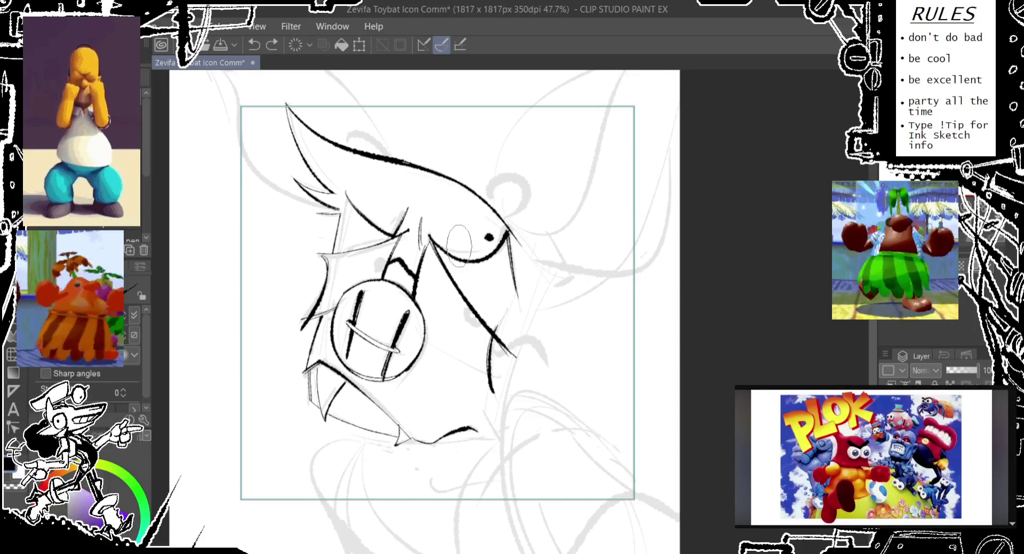
{"action": "left_click_drag", "start_coordinate": [464, 323], "coordinate": [440, 307]}
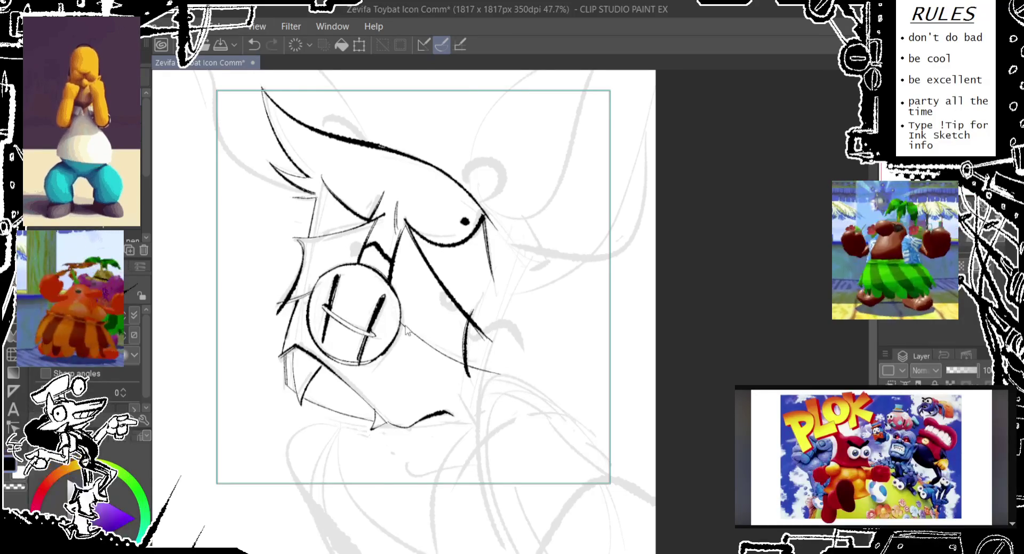
{"action": "left_click_drag", "start_coordinate": [400, 317], "coordinate": [481, 360]}
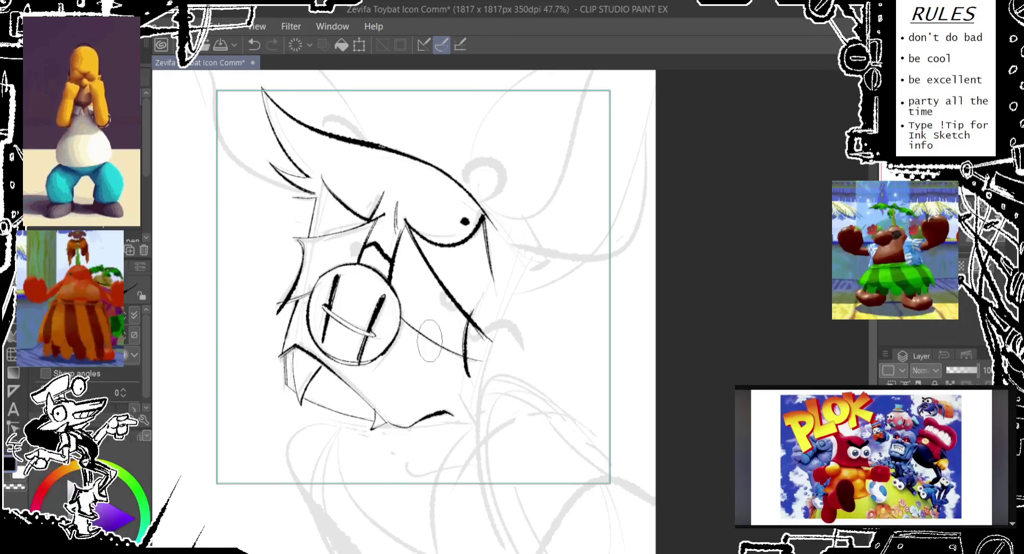
{"action": "left_click_drag", "start_coordinate": [402, 320], "coordinate": [479, 363]}
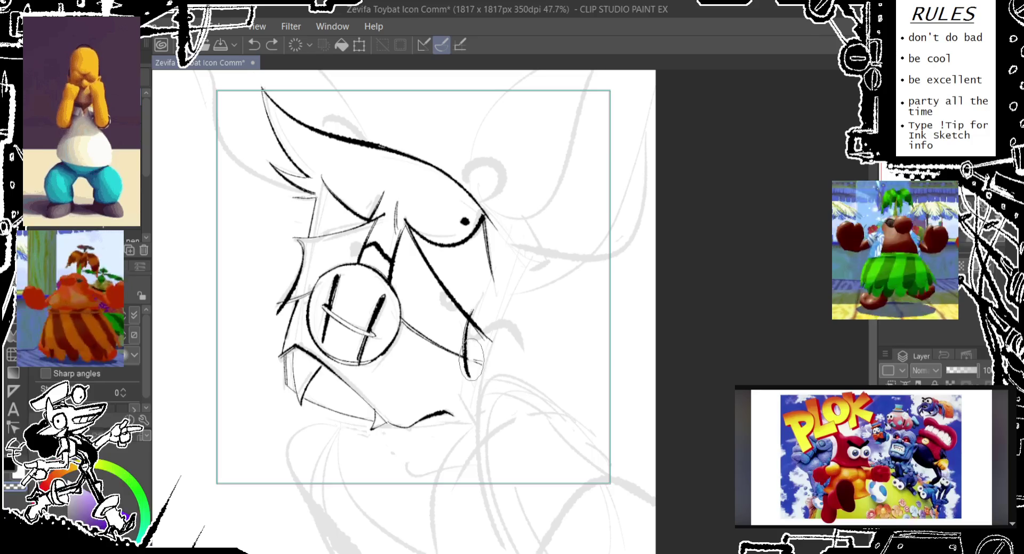
{"action": "left_click_drag", "start_coordinate": [465, 354], "coordinate": [478, 376]}
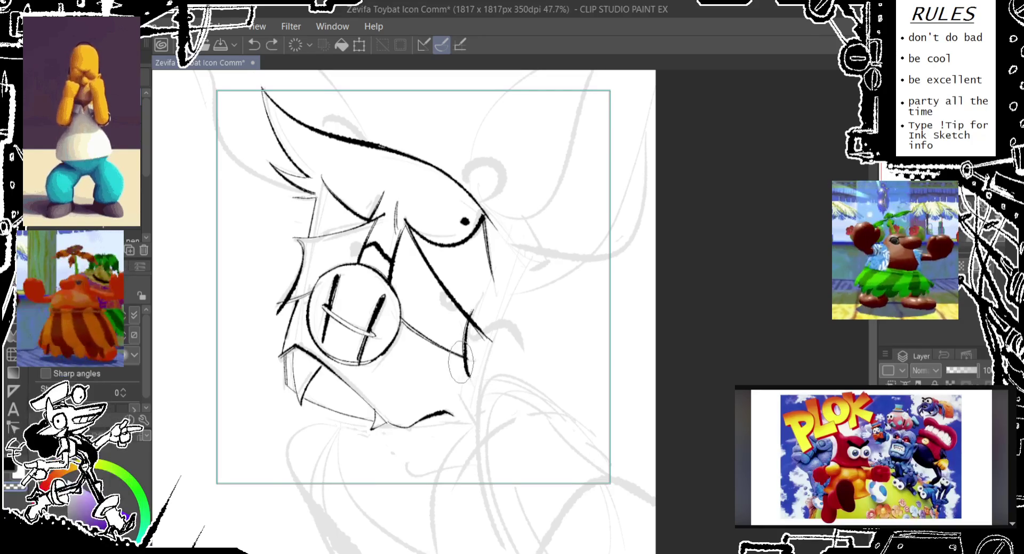
{"action": "key", "text": "ctrl+z"}
{"action": "left_click_drag", "start_coordinate": [467, 358], "coordinate": [469, 317]}
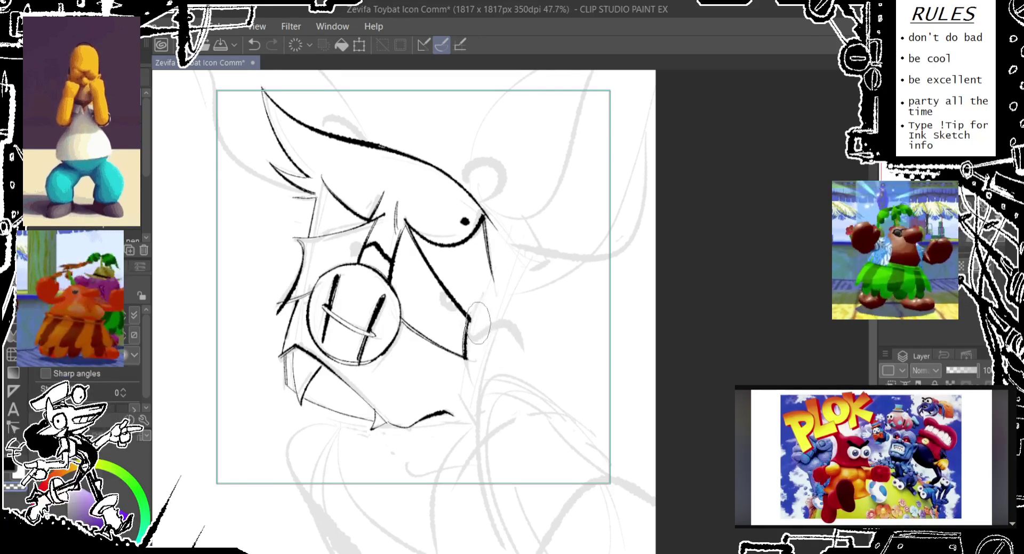
- Extend the jaw line's right end into a thick hook, discarding the trial strokes
{"action": "key", "text": "ctrl+z"}
{"action": "left_click_drag", "start_coordinate": [472, 323], "coordinate": [525, 340]}
{"action": "key", "text": "ctrl+z"}
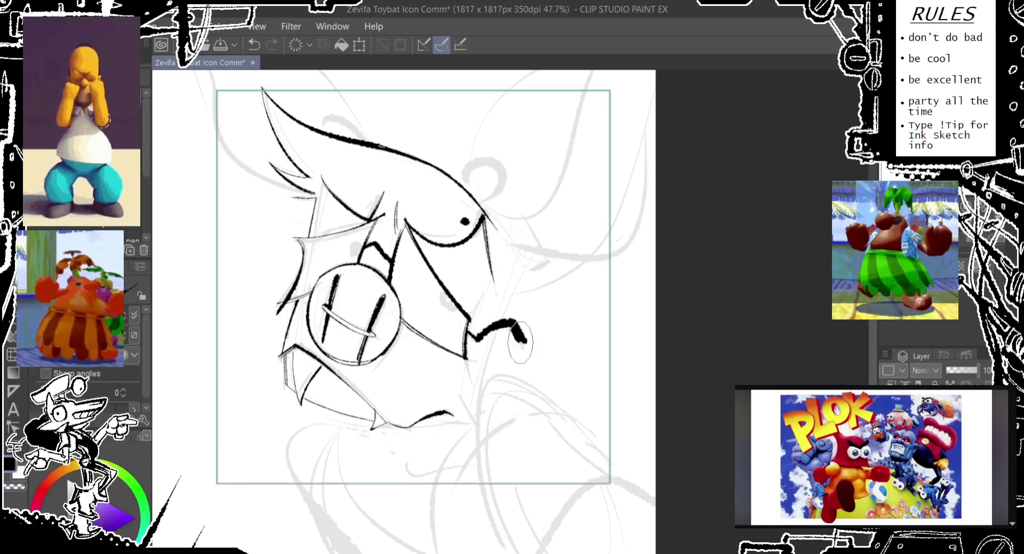
{"action": "left_click_drag", "start_coordinate": [515, 324], "coordinate": [528, 344]}
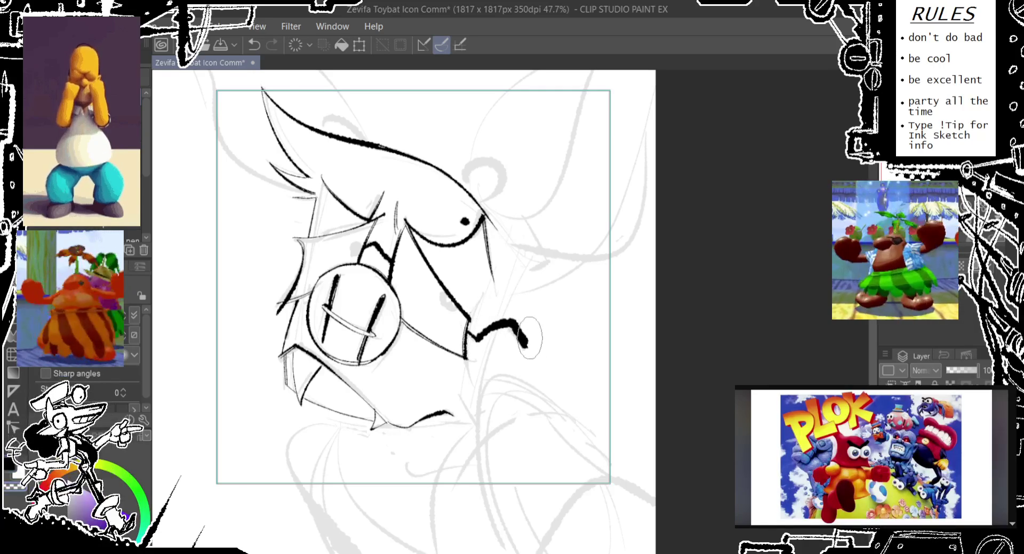
{"action": "left_click_drag", "start_coordinate": [520, 301], "coordinate": [512, 271]}
{"action": "left_click_drag", "start_coordinate": [518, 219], "coordinate": [474, 411]}
{"action": "key", "text": "ctrl+z"}
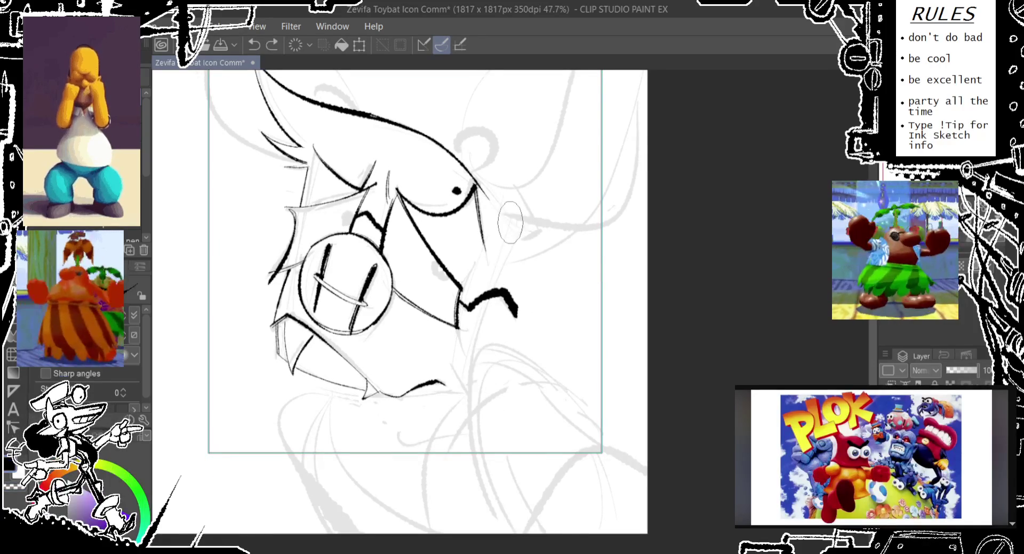
- Draw the thin side line down past the jaw, redrawing it repeatedly until it looks right
{"action": "left_click_drag", "start_coordinate": [510, 223], "coordinate": [482, 427]}
{"action": "key", "text": "ctrl+z"}
{"action": "left_click_drag", "start_coordinate": [511, 202], "coordinate": [480, 454]}
{"action": "key", "text": "ctrl+z"}
{"action": "left_click_drag", "start_coordinate": [508, 223], "coordinate": [482, 424]}
{"action": "key", "text": "ctrl+z"}
{"action": "left_click_drag", "start_coordinate": [509, 218], "coordinate": [474, 421]}
{"action": "key", "text": "ctrl+z"}
{"action": "left_click_drag", "start_coordinate": [511, 217], "coordinate": [474, 418]}
{"action": "key", "text": "ctrl+z"}
{"action": "left_click_drag", "start_coordinate": [511, 216], "coordinate": [474, 420]}
{"action": "key", "text": "ctrl+z"}
{"action": "left_click_drag", "start_coordinate": [512, 216], "coordinate": [475, 419]}
{"action": "key", "text": "ctrl+z"}
{"action": "left_click_drag", "start_coordinate": [511, 214], "coordinate": [480, 421]}
{"action": "key", "text": "ctrl+z"}
{"action": "left_click_drag", "start_coordinate": [511, 216], "coordinate": [479, 418]}
- Bring the lower face into view and try a retouch near the jaw hook, then undo it
{"action": "left_click_drag", "start_coordinate": [483, 253], "coordinate": [500, 215]}
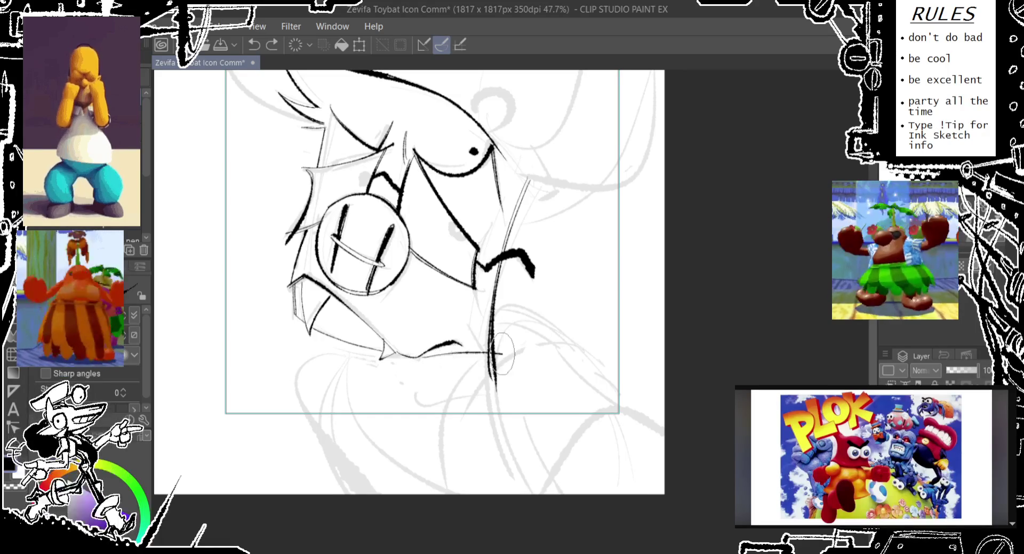
{"action": "key", "text": "ctrl+z"}
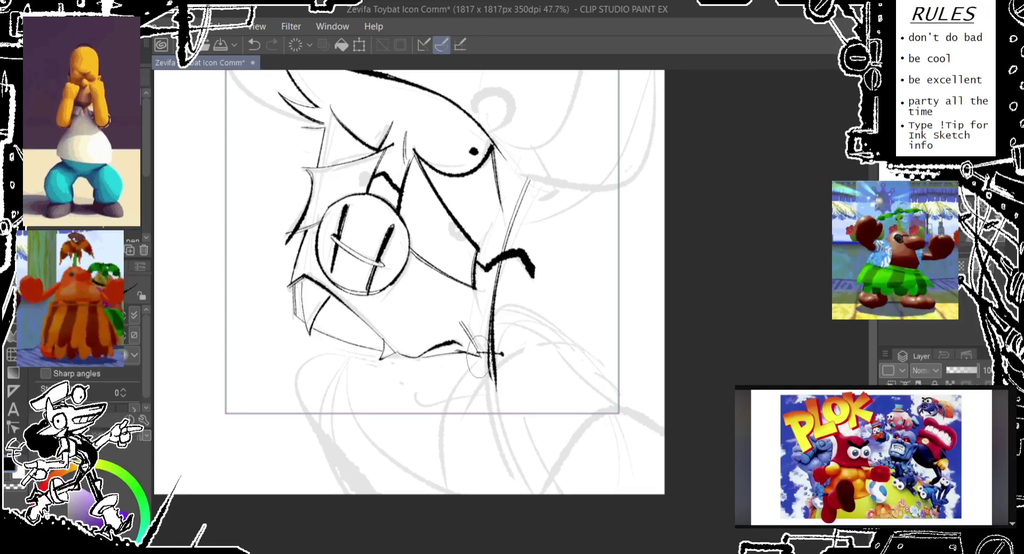
{"action": "left_click_drag", "start_coordinate": [494, 339], "coordinate": [493, 382]}
{"action": "key", "text": "ctrl+z"}
{"action": "scroll", "coordinate": [381, 355], "scroll_direction": "down", "scroll_amount": 1}
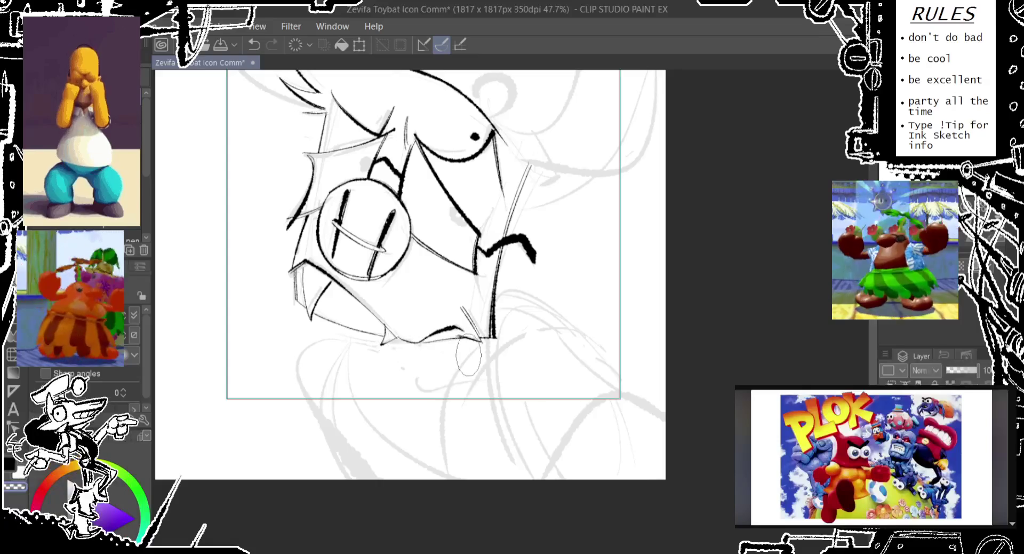
{"action": "scroll", "coordinate": [416, 331], "scroll_direction": "up", "scroll_amount": 5}
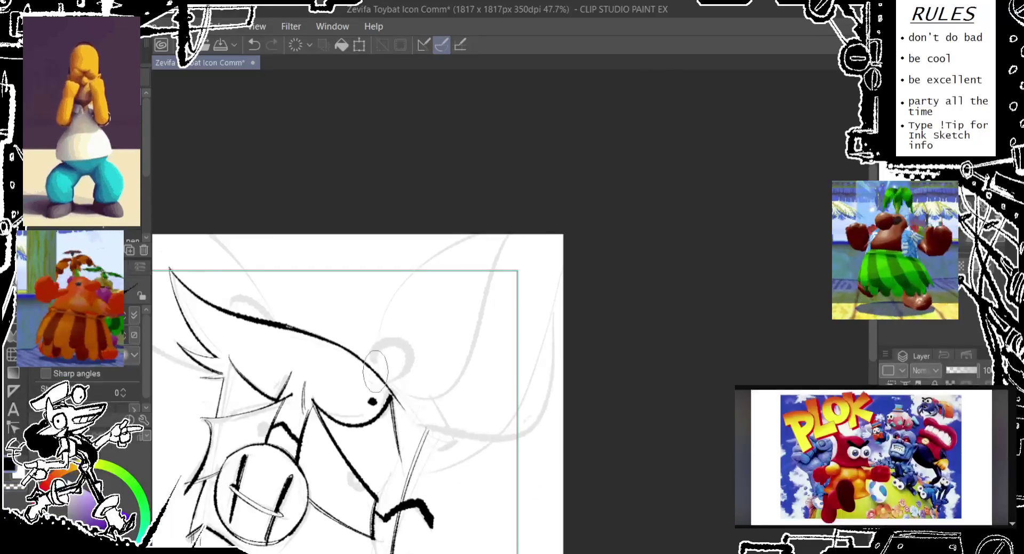
- Ink the small bump above the eye and a long curve reaching the canvas top edge
{"action": "left_click_drag", "start_coordinate": [373, 363], "coordinate": [389, 374]}
{"action": "key", "text": "ctrl+z"}
{"action": "key", "text": "ctrl+z"}
{"action": "key", "text": "ctrl+z"}
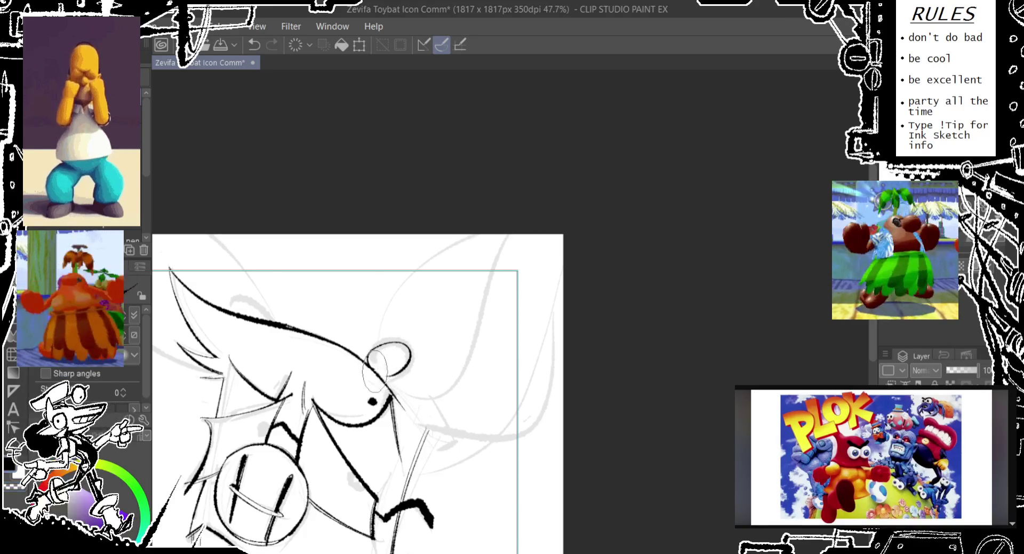
{"action": "left_click_drag", "start_coordinate": [384, 381], "coordinate": [515, 238]}
{"action": "key", "text": "ctrl+z"}
{"action": "left_click_drag", "start_coordinate": [421, 392], "coordinate": [515, 235]}
{"action": "key", "text": "ctrl+z"}
{"action": "left_click_drag", "start_coordinate": [395, 381], "coordinate": [507, 235]}
{"action": "key", "text": "ctrl+z"}
{"action": "left_click_drag", "start_coordinate": [421, 395], "coordinate": [514, 235]}
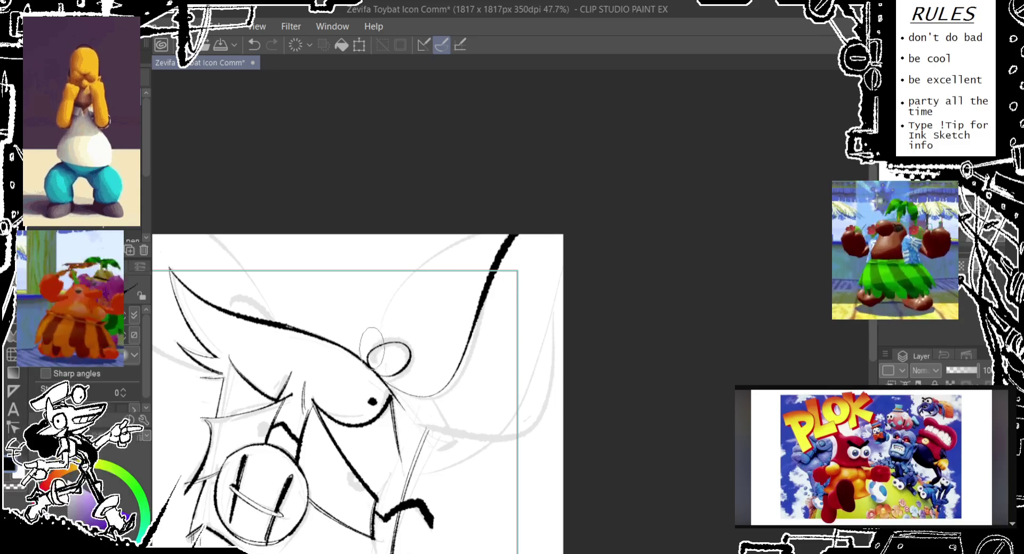
- Ink the thin ear outline up to the top and the strokes under the ear
{"action": "left_click_drag", "start_coordinate": [373, 344], "coordinate": [496, 235]}
{"action": "key", "text": "ctrl+z"}
{"action": "left_click_drag", "start_coordinate": [376, 342], "coordinate": [474, 235]}
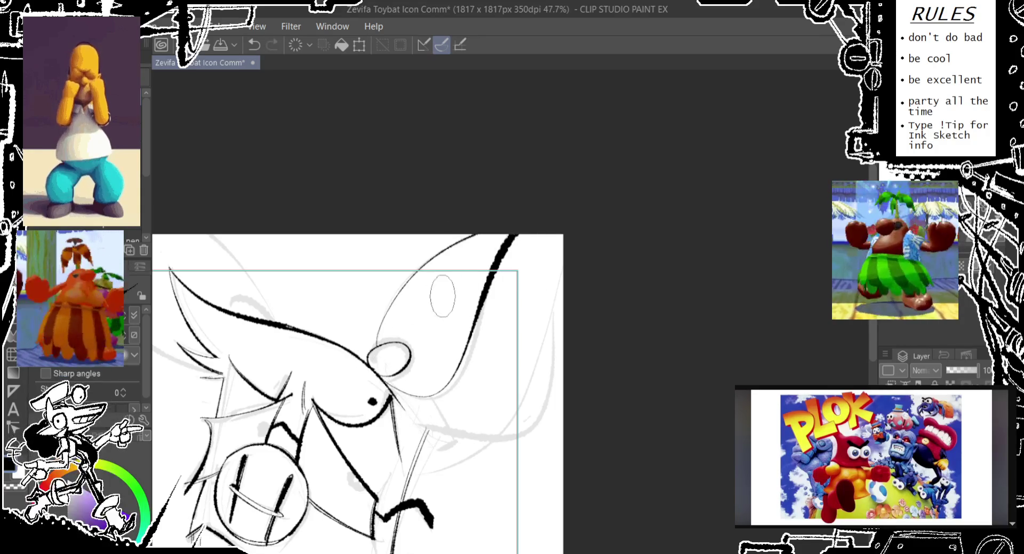
{"action": "left_click_drag", "start_coordinate": [440, 291], "coordinate": [397, 252]}
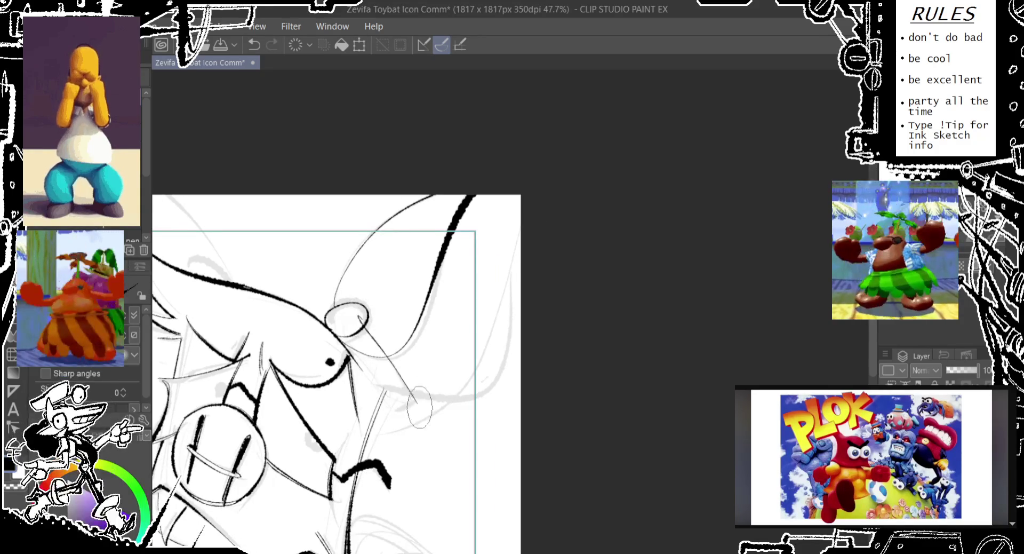
{"action": "left_click_drag", "start_coordinate": [358, 315], "coordinate": [410, 399]}
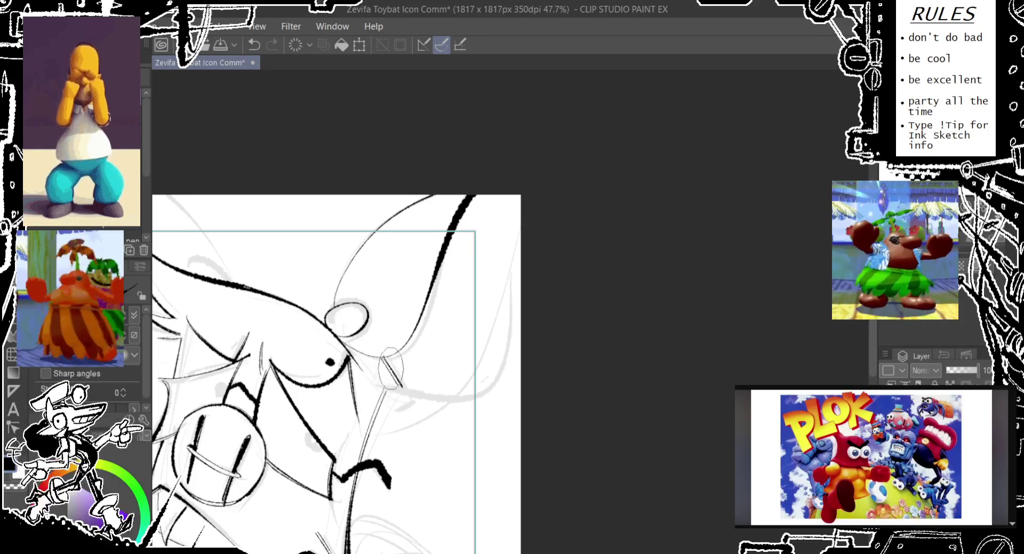
{"action": "left_click_drag", "start_coordinate": [390, 373], "coordinate": [397, 354]}
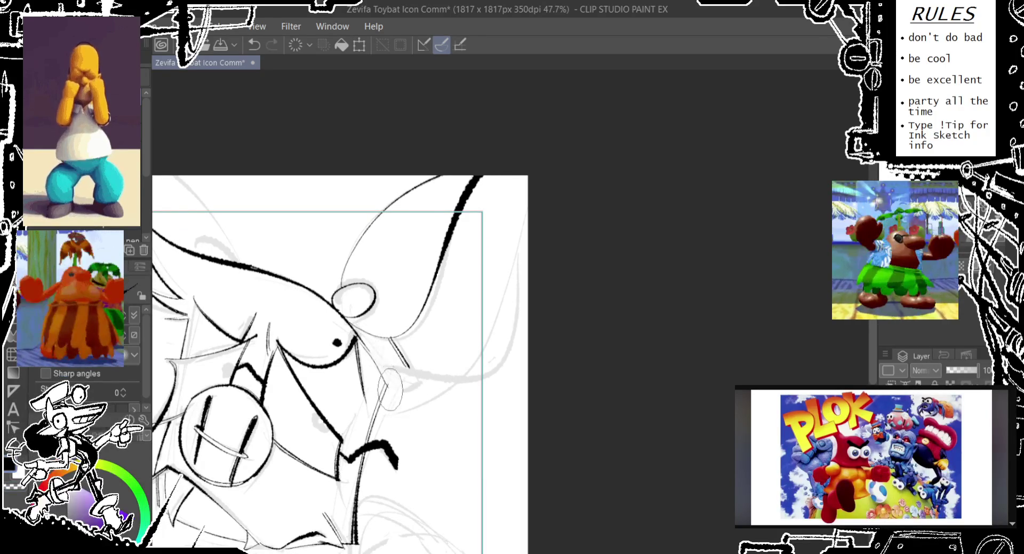
{"action": "left_click_drag", "start_coordinate": [355, 325], "coordinate": [380, 399]}
{"action": "key", "text": "ctrl+z"}
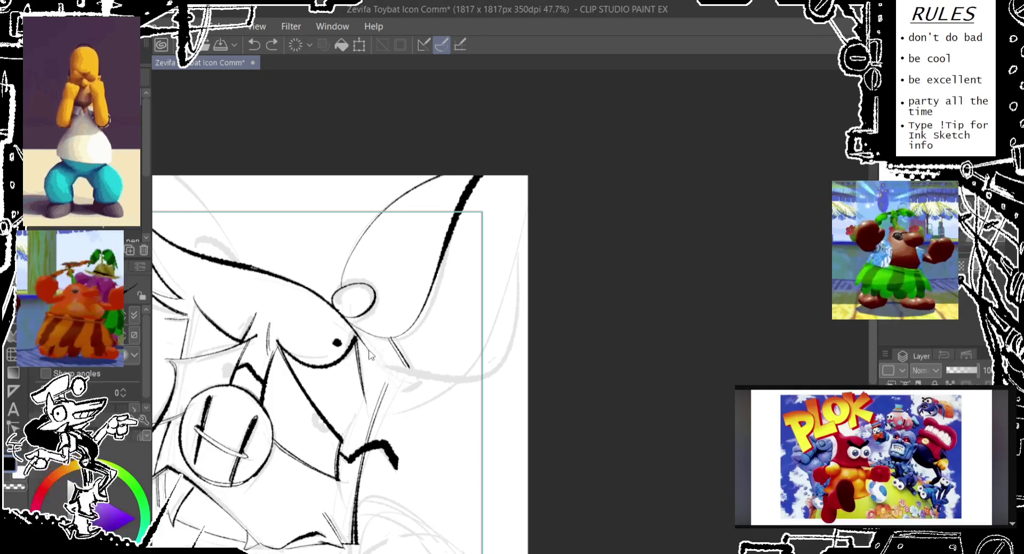
{"action": "mouse_move", "coordinate": [363, 341]}
{"action": "left_mouse_down"}
{"action": "mouse_move", "coordinate": [385, 403]}
{"action": "mouse_move", "coordinate": [405, 403]}
{"action": "left_mouse_up"}
{"action": "key", "text": "ctrl+z"}
- Ink the ear's lower curve to the canvas edge and recentre the head
{"action": "left_click_drag", "start_coordinate": [395, 341], "coordinate": [526, 216]}
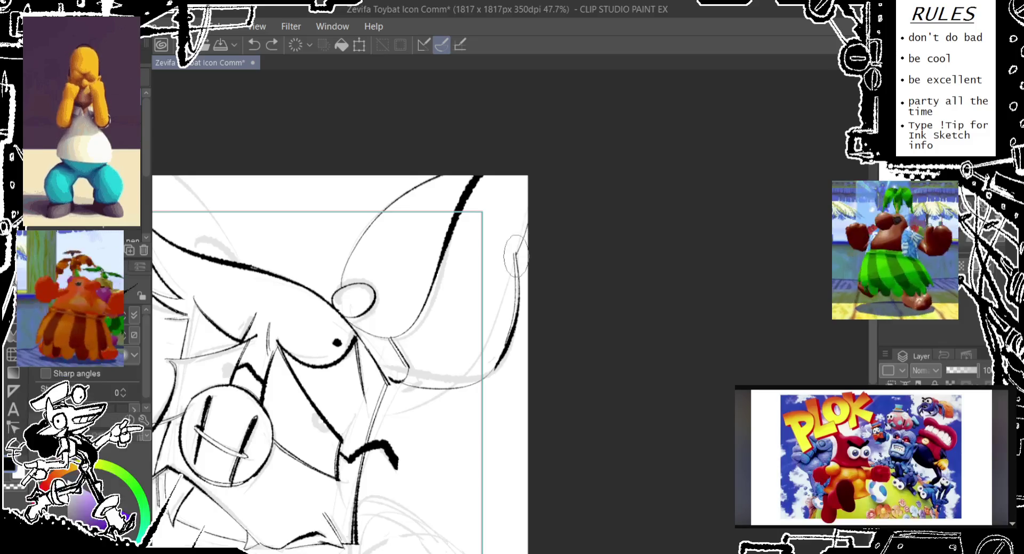
{"action": "left_click_drag", "start_coordinate": [449, 303], "coordinate": [502, 245]}
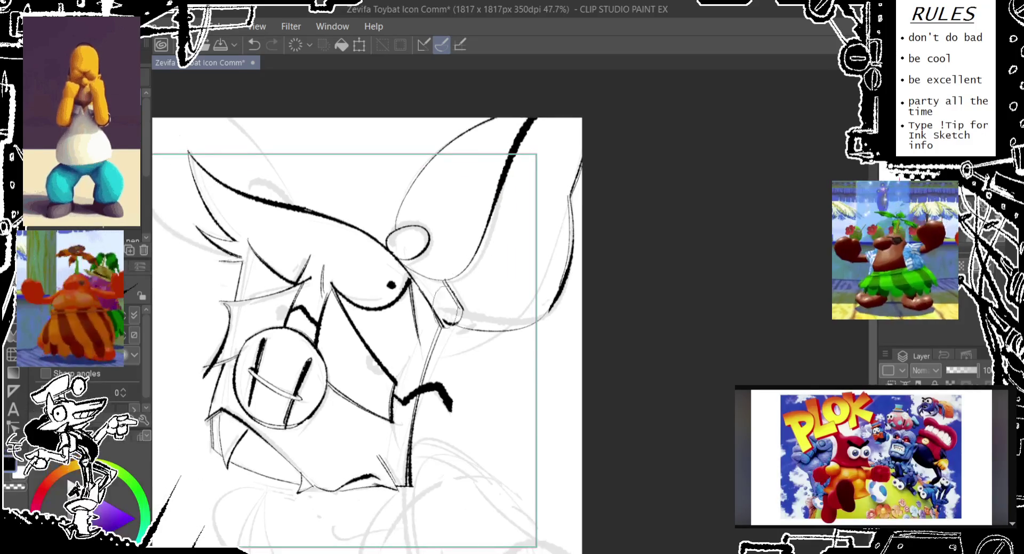
{"action": "key", "text": "ctrl+z"}
{"action": "key", "text": "ctrl+z"}
{"action": "left_click_drag", "start_coordinate": [452, 305], "coordinate": [464, 322]}
{"action": "key", "text": "ctrl+z"}
{"action": "key", "text": "ctrl+z"}
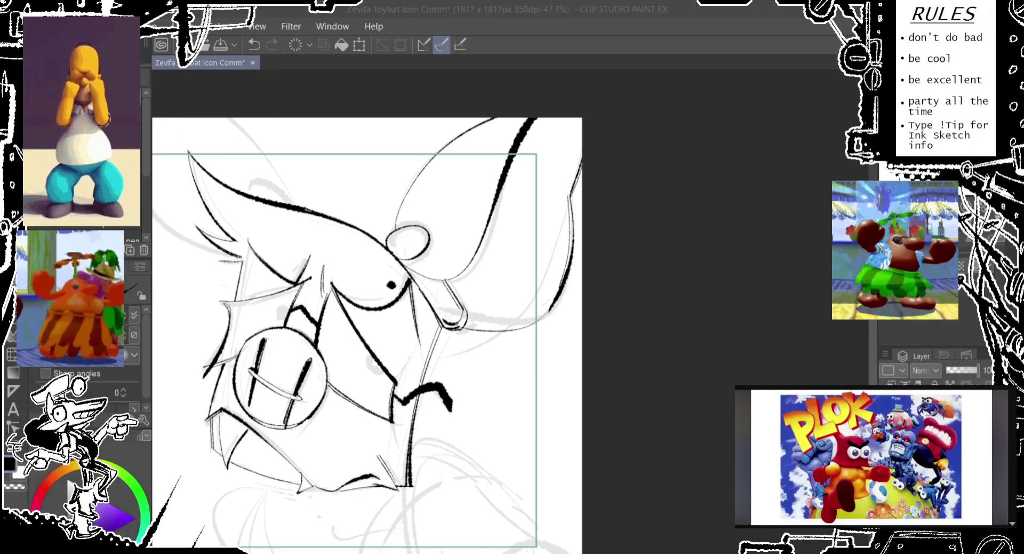
{"action": "left_click_drag", "start_coordinate": [285, 184], "coordinate": [469, 257]}
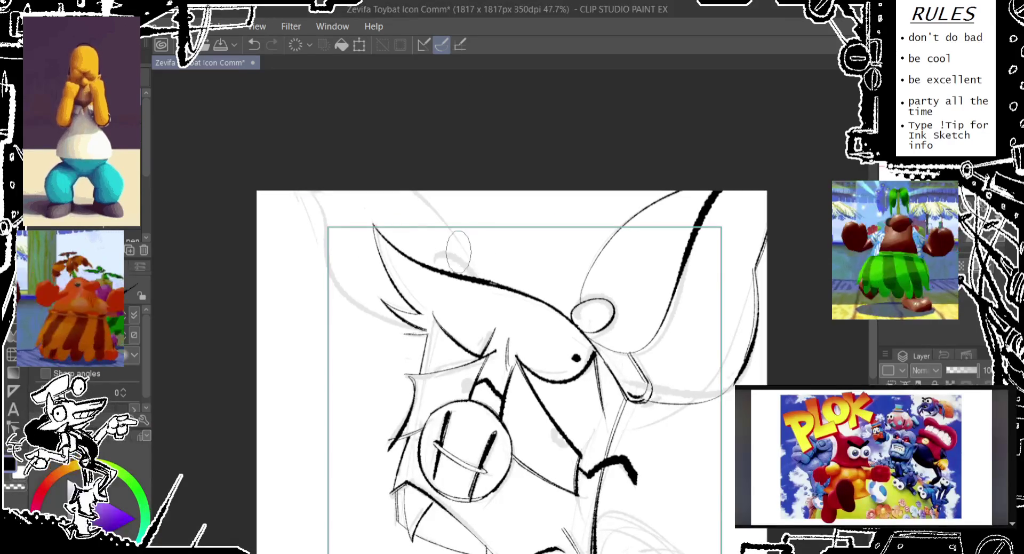
{"action": "key", "text": "ctrl+z"}
{"action": "key", "text": "ctrl+y"}
{"action": "left_click_drag", "start_coordinate": [467, 256], "coordinate": [464, 282]}
{"action": "key", "text": "ctrl+z"}
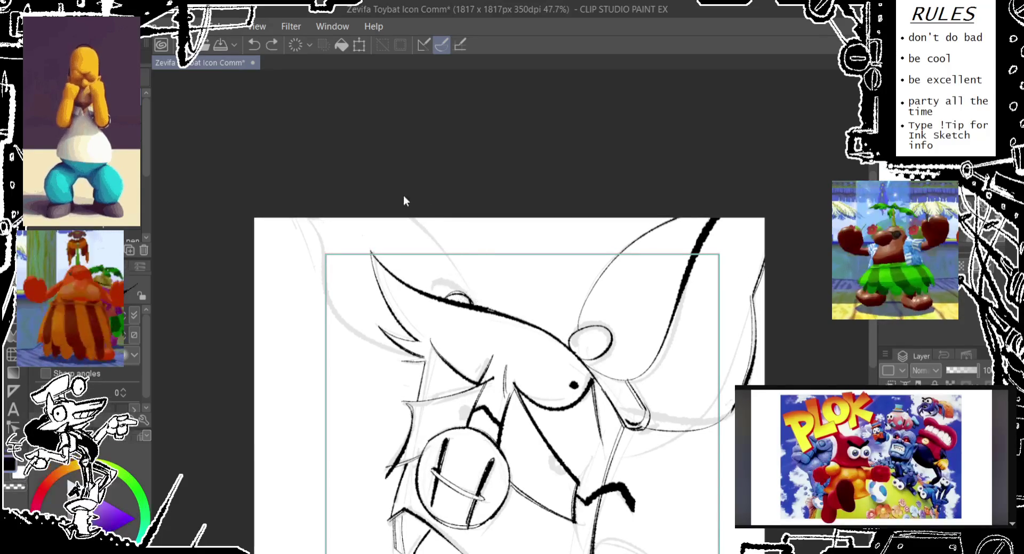
{"action": "key", "text": "ctrl+y"}
{"action": "key", "text": "ctrl+z"}
{"action": "left_click_drag", "start_coordinate": [412, 205], "coordinate": [475, 307]}
{"action": "key", "text": "ctrl+z"}
{"action": "left_click_drag", "start_coordinate": [412, 206], "coordinate": [478, 312]}
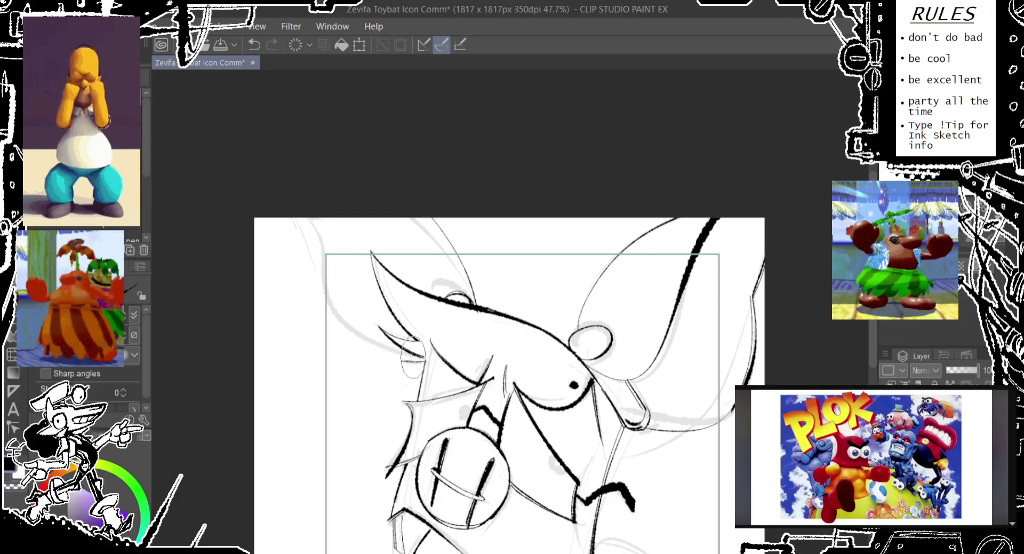
{"action": "left_click_drag", "start_coordinate": [415, 356], "coordinate": [309, 180]}
{"action": "key", "text": "ctrl+z"}
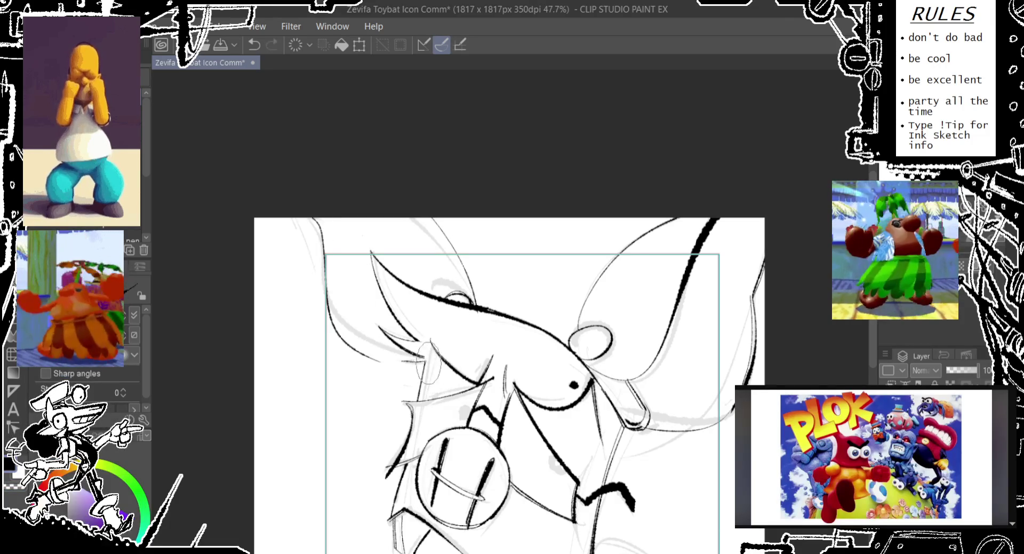
{"action": "left_click_drag", "start_coordinate": [421, 356], "coordinate": [294, 163]}
{"action": "key", "text": "ctrl+z"}
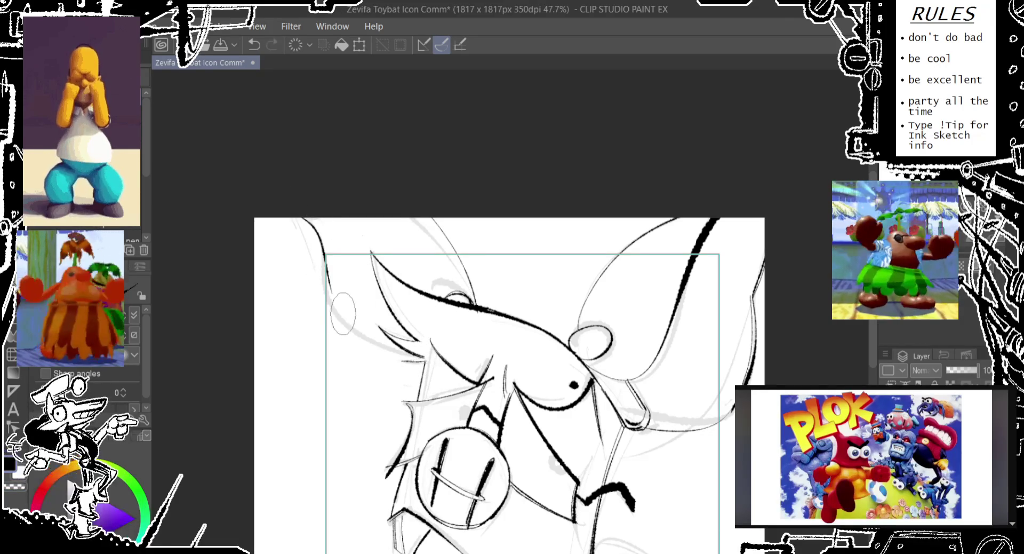
{"action": "left_click_drag", "start_coordinate": [302, 212], "coordinate": [327, 299]}
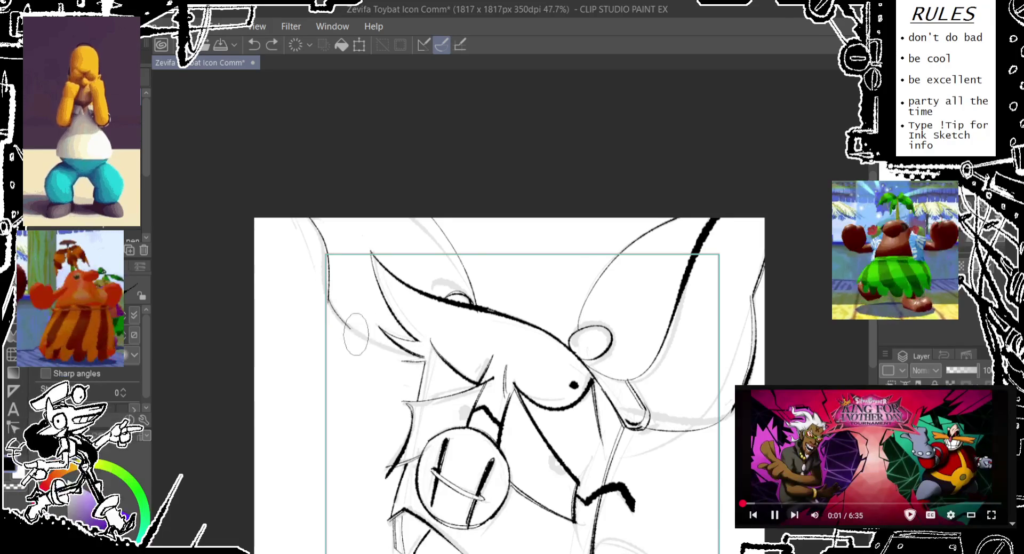
{"action": "key", "text": "ctrl+z"}
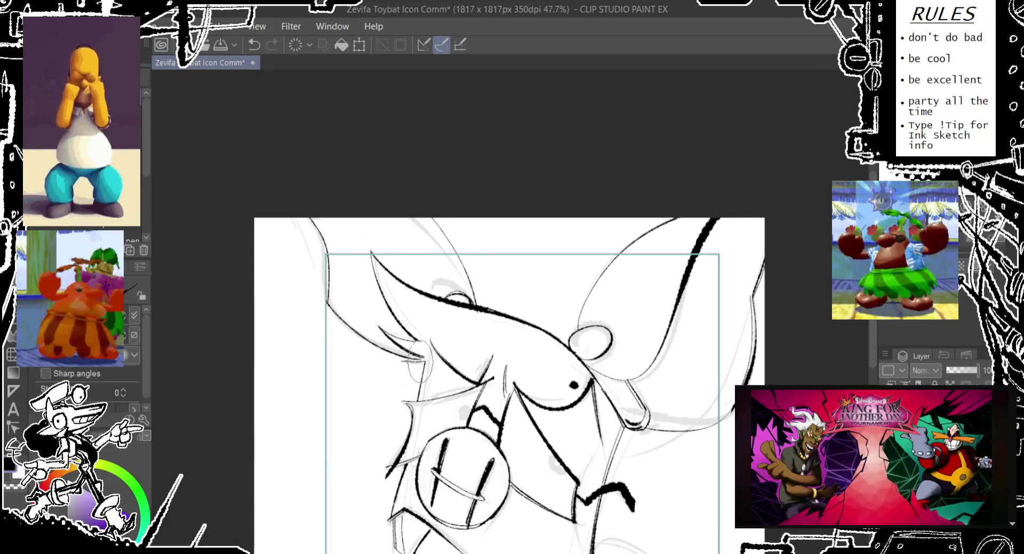
{"action": "left_click_drag", "start_coordinate": [318, 282], "coordinate": [421, 356]}
{"action": "key", "text": "ctrl+z"}
{"action": "left_click_drag", "start_coordinate": [319, 281], "coordinate": [422, 356]}
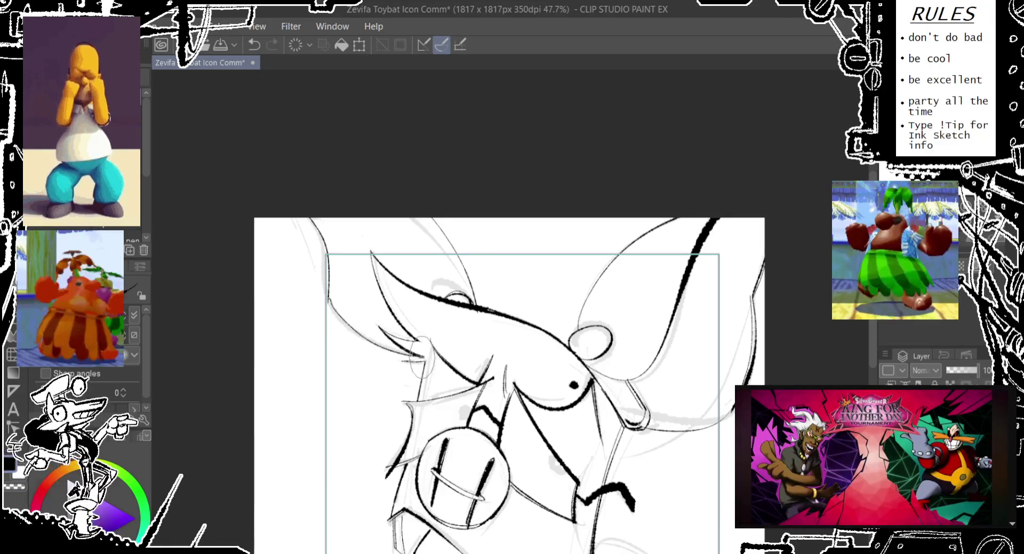
{"action": "key", "text": "ctrl+z"}
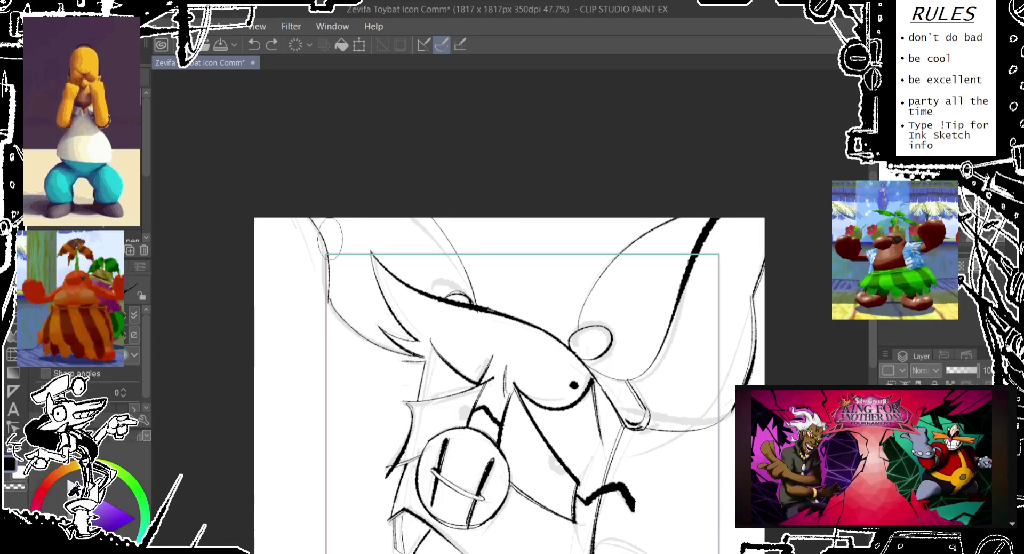
{"action": "mouse_move", "coordinate": [551, 407]}
{"action": "left_mouse_down"}
{"action": "mouse_move", "coordinate": [532, 315]}
{"action": "mouse_move", "coordinate": [491, 292]}
{"action": "mouse_move", "coordinate": [448, 240]}
{"action": "left_mouse_up"}
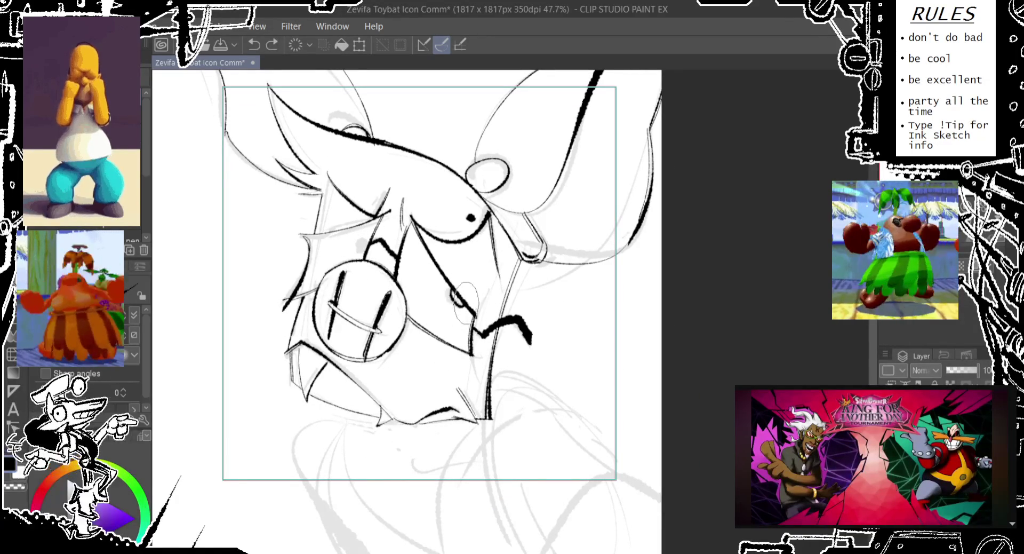
- Ink the dark eye mark and a small brow mark above the snout, undoing one misplaced stroke
{"action": "left_click_drag", "start_coordinate": [451, 288], "coordinate": [461, 304]}
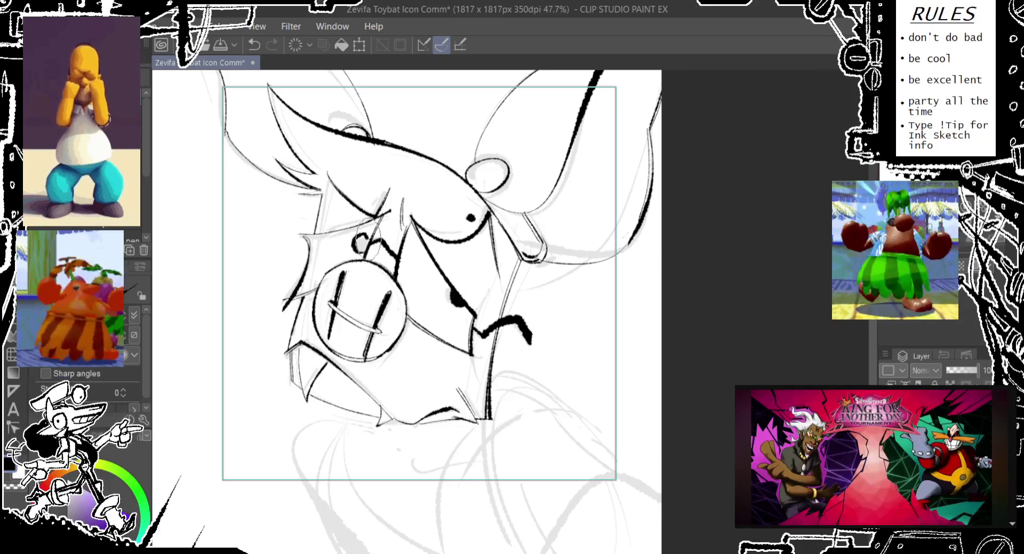
{"action": "mouse_move", "coordinate": [367, 254]}
{"action": "left_mouse_down"}
{"action": "mouse_move", "coordinate": [397, 257]}
{"action": "mouse_move", "coordinate": [364, 247]}
{"action": "left_mouse_up"}
{"action": "key", "text": "ctrl+z"}
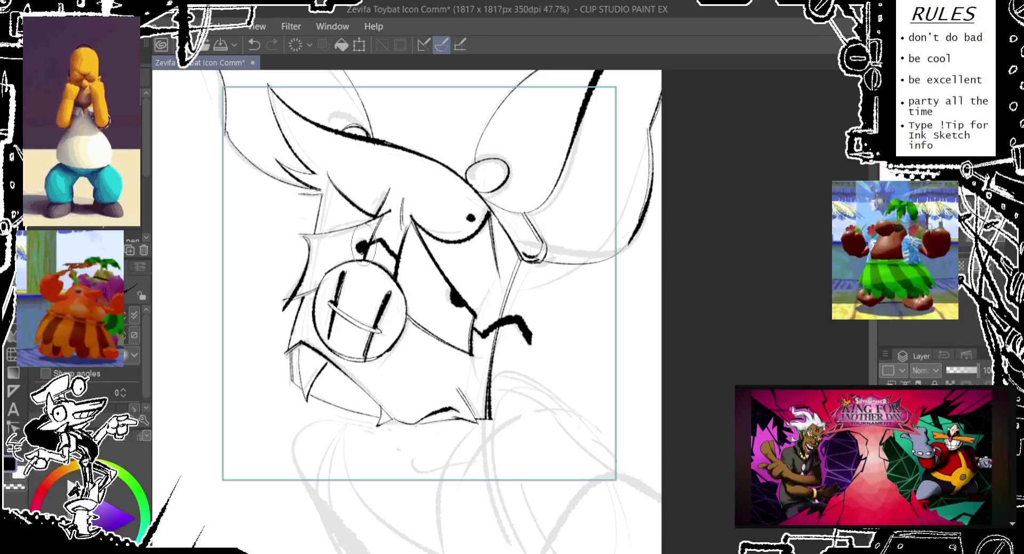
{"action": "scroll", "coordinate": [373, 267], "scroll_direction": "down", "scroll_amount": 3}
{"action": "scroll", "coordinate": [390, 323], "scroll_direction": "down", "scroll_amount": 2}
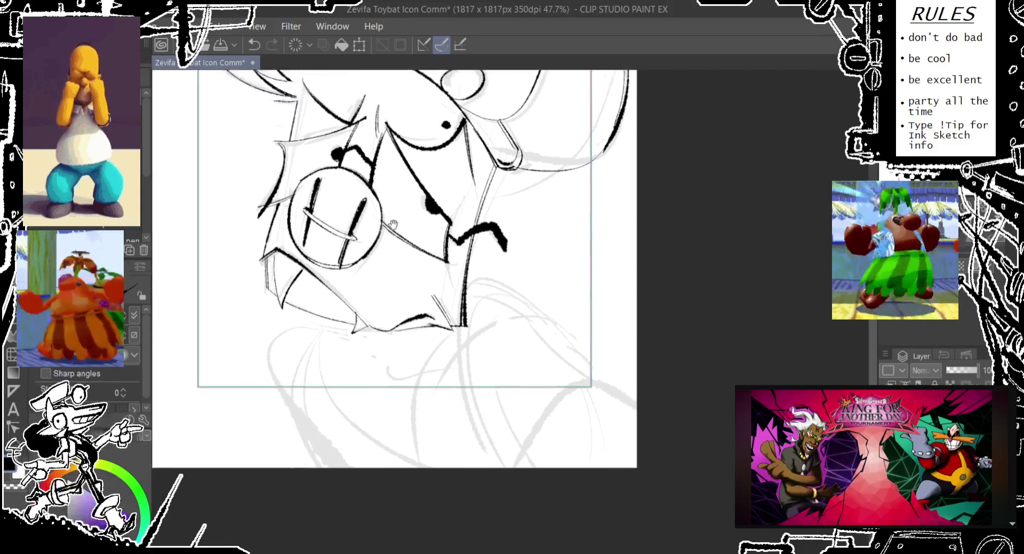
- Zoom in on the top-left pixel-art icon and step through recent strokes with undo and redo
{"action": "scroll", "coordinate": [252, 191], "scroll_direction": "up", "scroll_amount": 2}
{"action": "scroll", "coordinate": [252, 190], "scroll_direction": "up", "scroll_amount": 1}
{"action": "scroll", "coordinate": [251, 191], "scroll_direction": "up", "scroll_amount": 1}
{"action": "scroll", "coordinate": [252, 190], "scroll_direction": "up", "scroll_amount": 3}
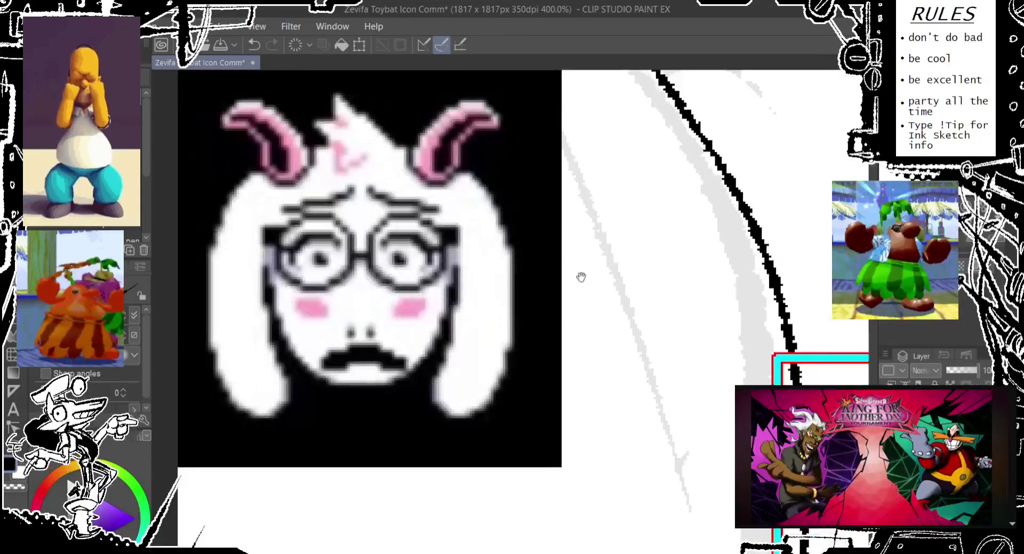
{"action": "scroll", "coordinate": [578, 276], "scroll_direction": "down", "scroll_amount": 2}
{"action": "scroll", "coordinate": [394, 240], "scroll_direction": "down", "scroll_amount": 2}
{"action": "scroll", "coordinate": [387, 250], "scroll_direction": "down", "scroll_amount": 2}
{"action": "scroll", "coordinate": [386, 251], "scroll_direction": "up", "scroll_amount": 1}
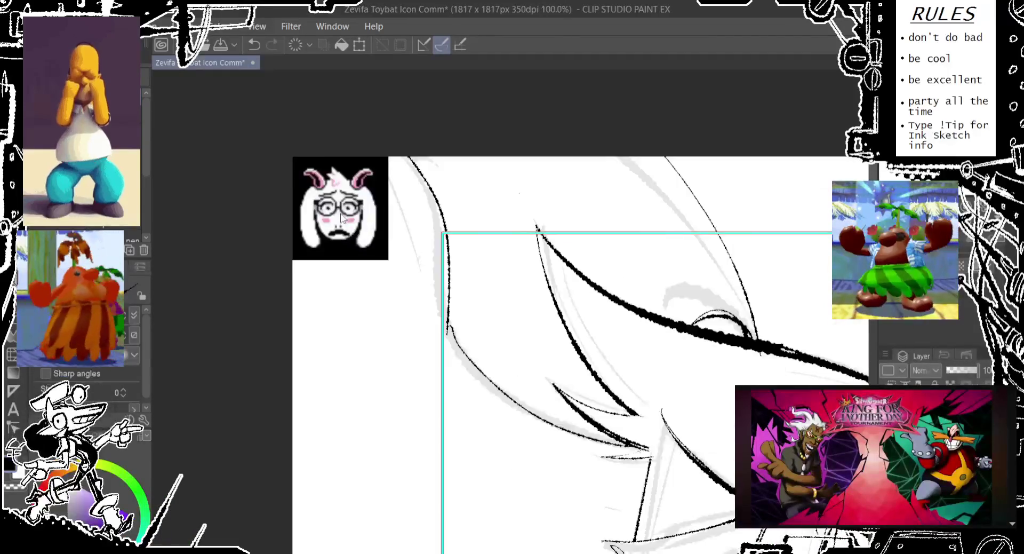
{"action": "scroll", "coordinate": [368, 245], "scroll_direction": "up", "scroll_amount": 1}
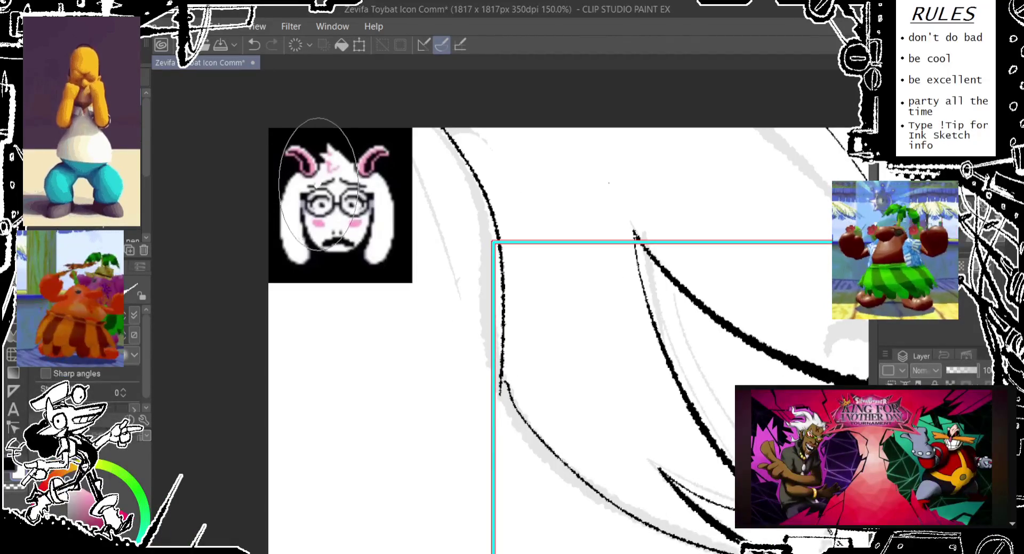
{"action": "key", "text": "ctrl+z"}
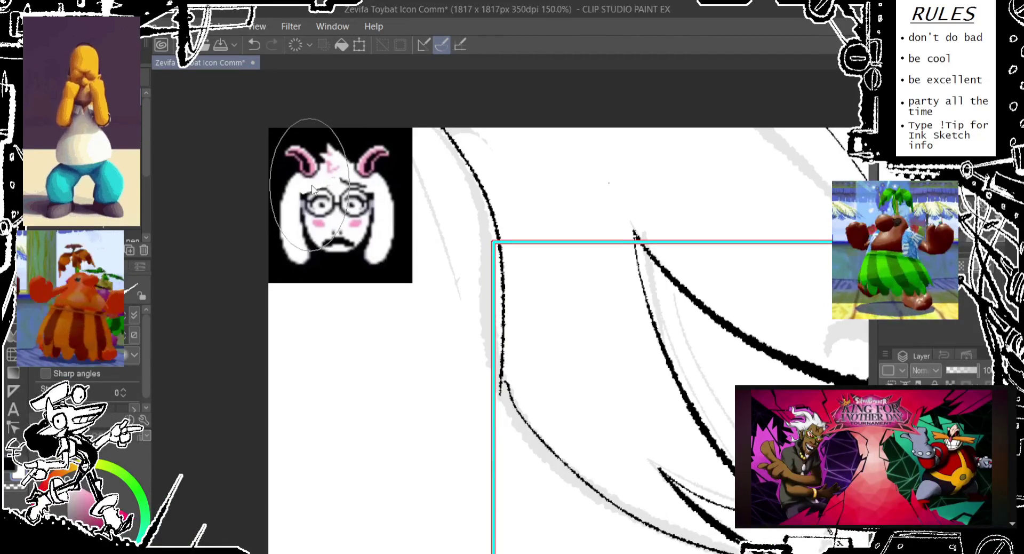
{"action": "key", "text": "ctrl+y"}
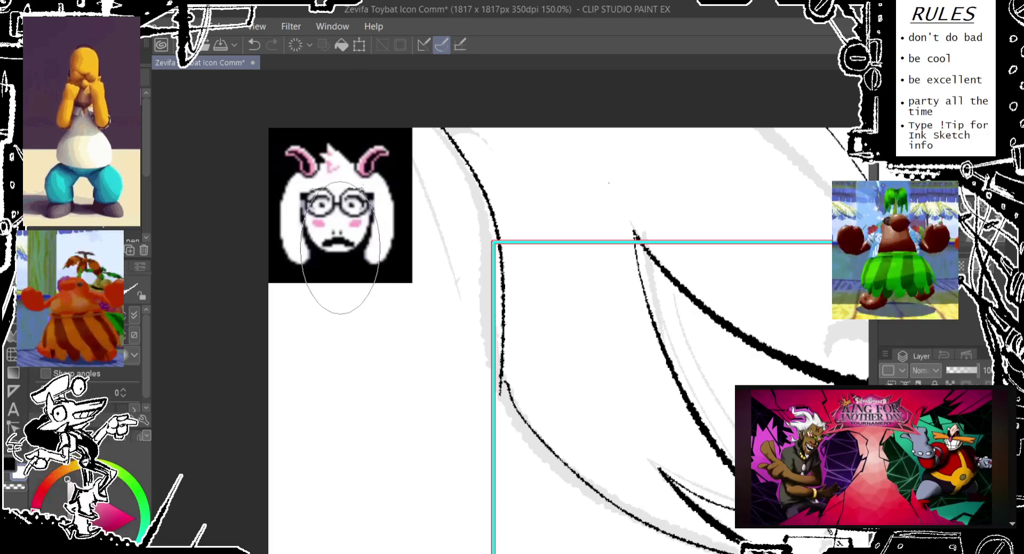
{"action": "key", "text": "ctrl+z"}
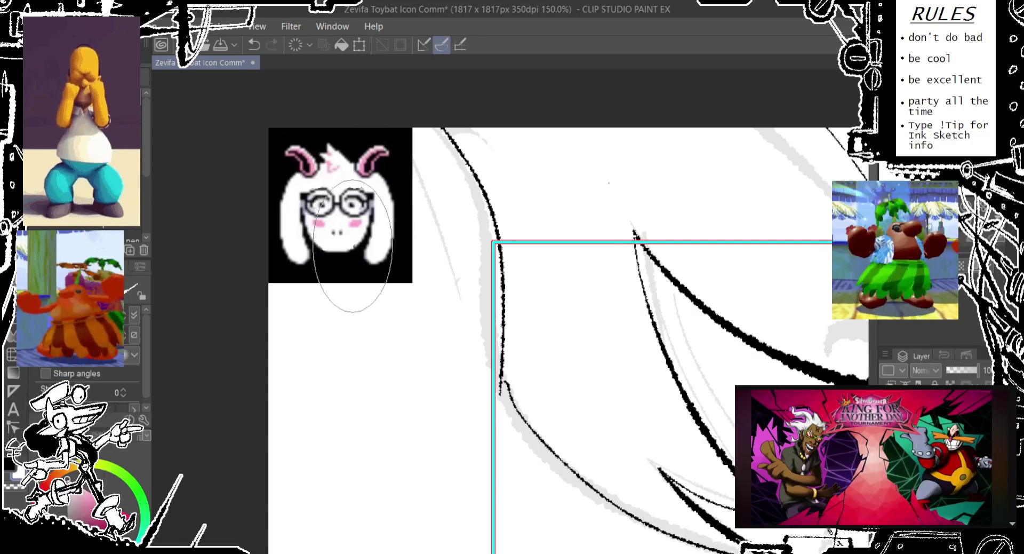
- Scribble rough black doodles over the horned icon's face, panning around it
{"action": "mouse_move", "coordinate": [347, 238]}
{"action": "left_mouse_down"}
{"action": "mouse_move", "coordinate": [266, 96]}
{"action": "mouse_move", "coordinate": [297, 284]}
{"action": "left_mouse_up"}
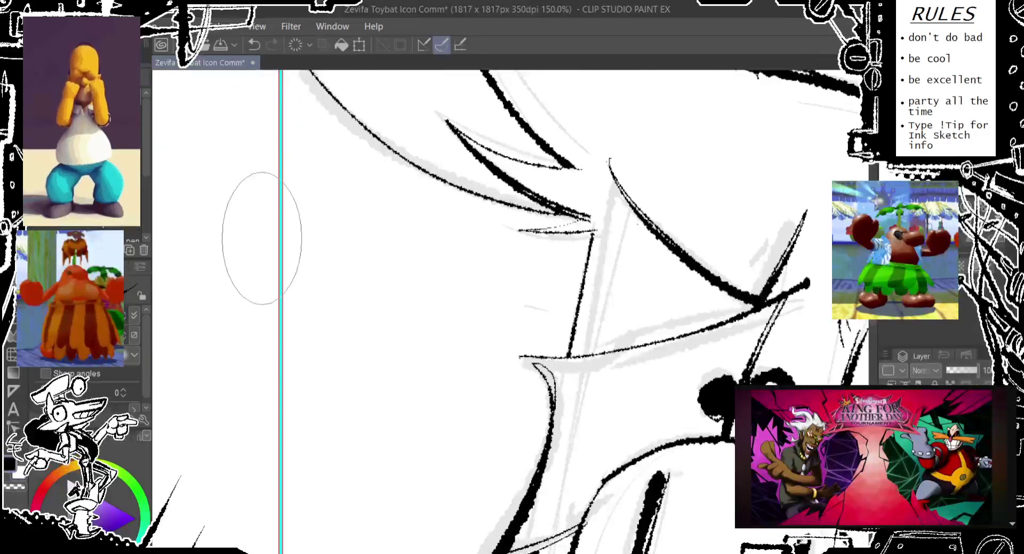
{"action": "key", "text": "ctrl+z"}
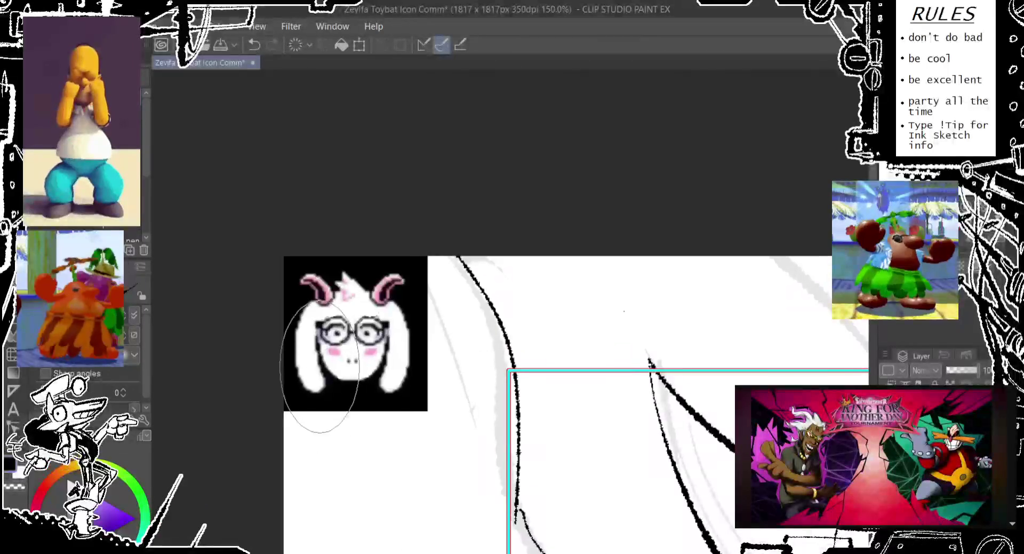
{"action": "key", "text": "ctrl+z"}
{"action": "left_click_drag", "start_coordinate": [343, 302], "coordinate": [363, 304]}
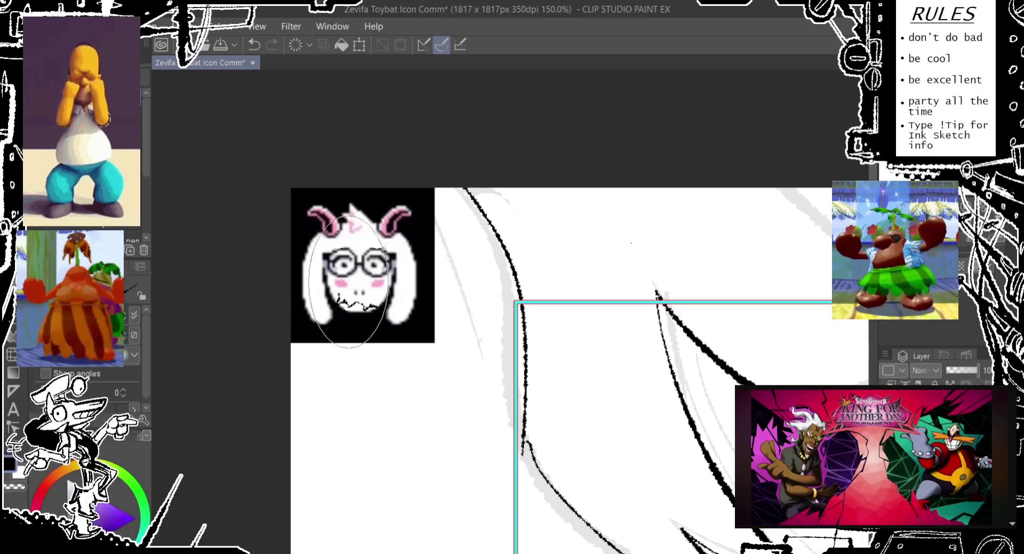
{"action": "left_click_drag", "start_coordinate": [349, 316], "coordinate": [317, 233]}
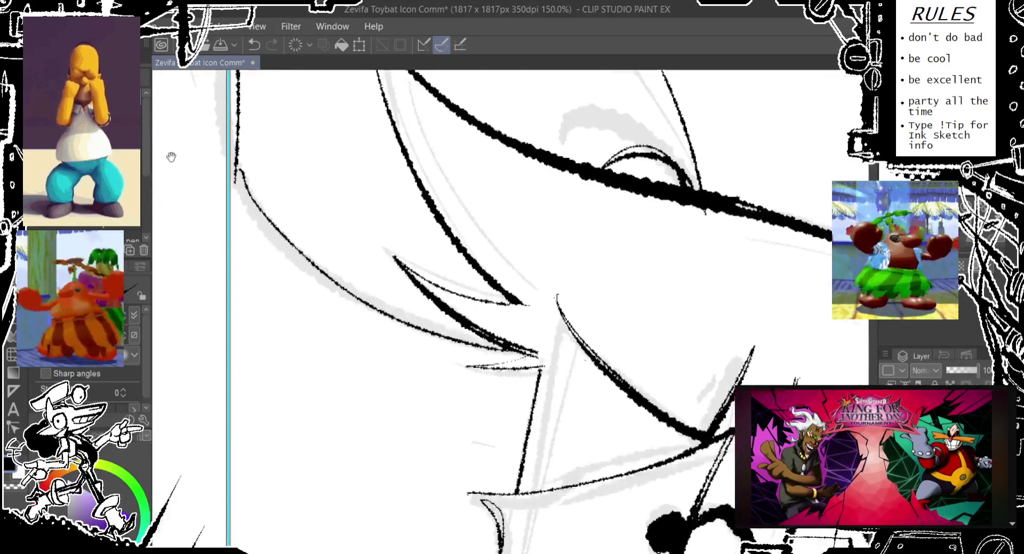
{"action": "left_click_drag", "start_coordinate": [395, 291], "coordinate": [303, 157]}
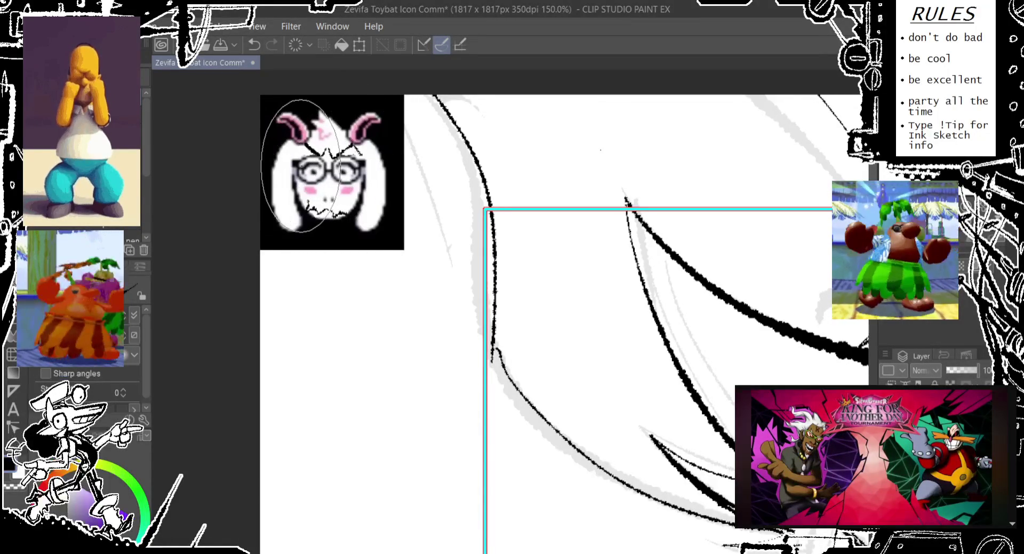
{"action": "mouse_move", "coordinate": [396, 379]}
{"action": "left_mouse_down"}
{"action": "mouse_move", "coordinate": [240, 186]}
{"action": "mouse_move", "coordinate": [434, 327]}
{"action": "left_mouse_up"}
{"action": "left_click_drag", "start_coordinate": [369, 145], "coordinate": [398, 156]}
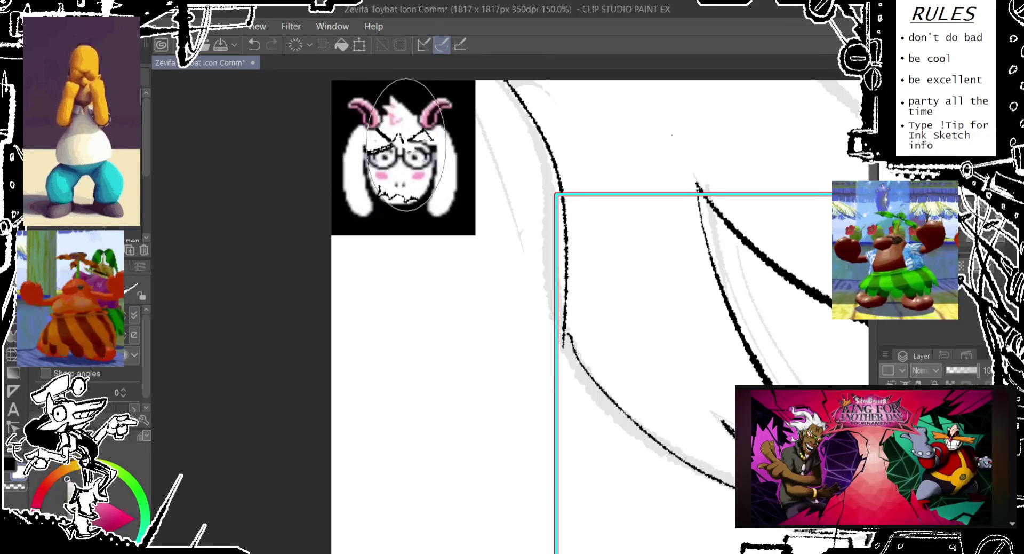
{"action": "key", "text": "ctrl+z"}
{"action": "key", "text": "ctrl+y"}
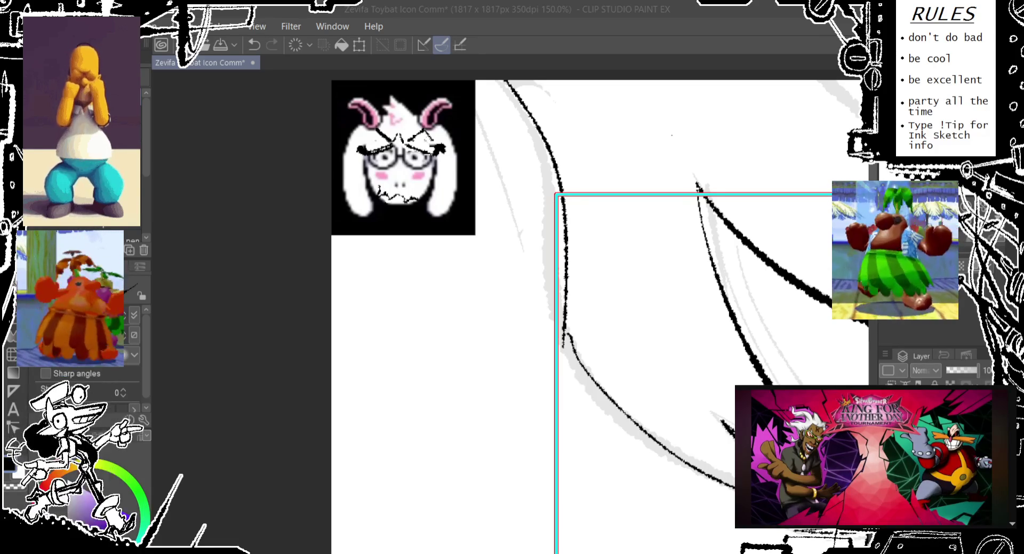
{"action": "scroll", "coordinate": [587, 309], "scroll_direction": "down", "scroll_amount": 3}
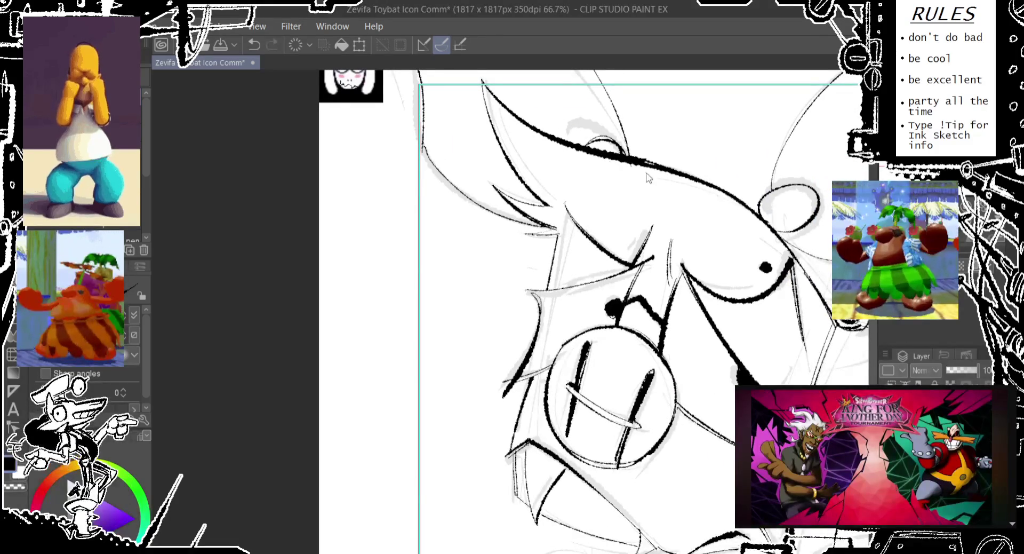
- Center the face and try a grey oval and trial strokes, undoing them all
{"action": "scroll", "coordinate": [608, 308], "scroll_direction": "down", "scroll_amount": 1}
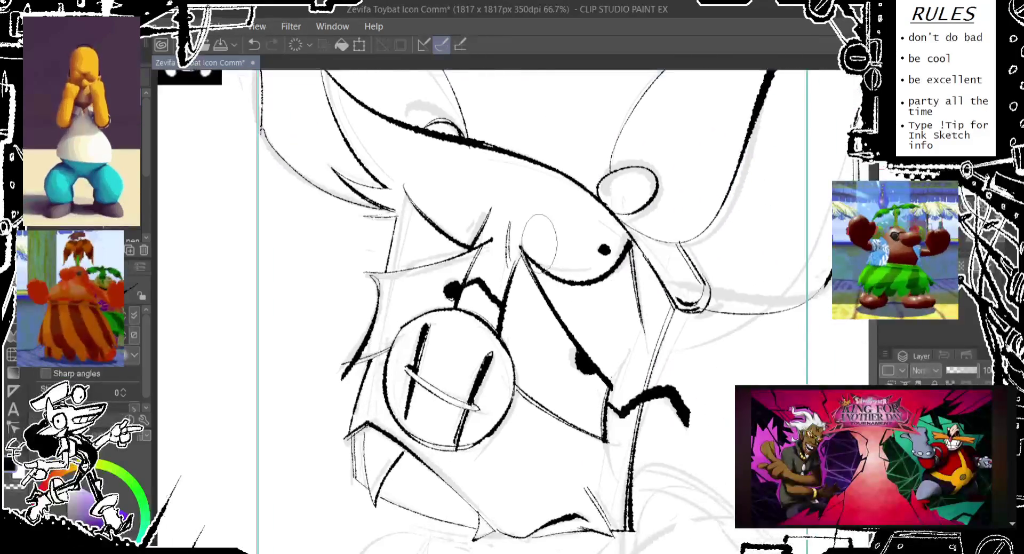
{"action": "left_click_drag", "start_coordinate": [608, 308], "coordinate": [582, 325]}
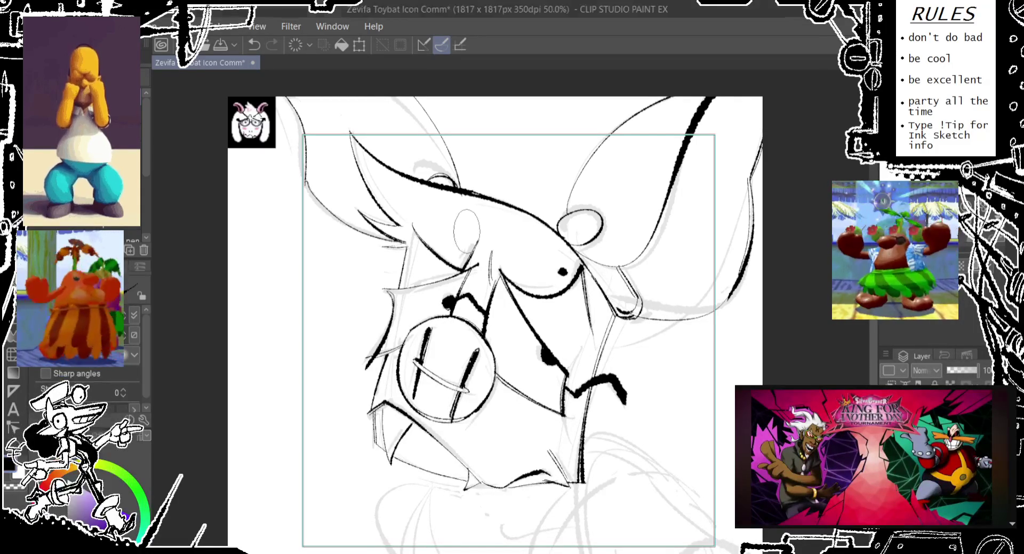
{"action": "left_click_drag", "start_coordinate": [473, 213], "coordinate": [469, 254]}
{"action": "left_click_drag", "start_coordinate": [474, 214], "coordinate": [472, 255]}
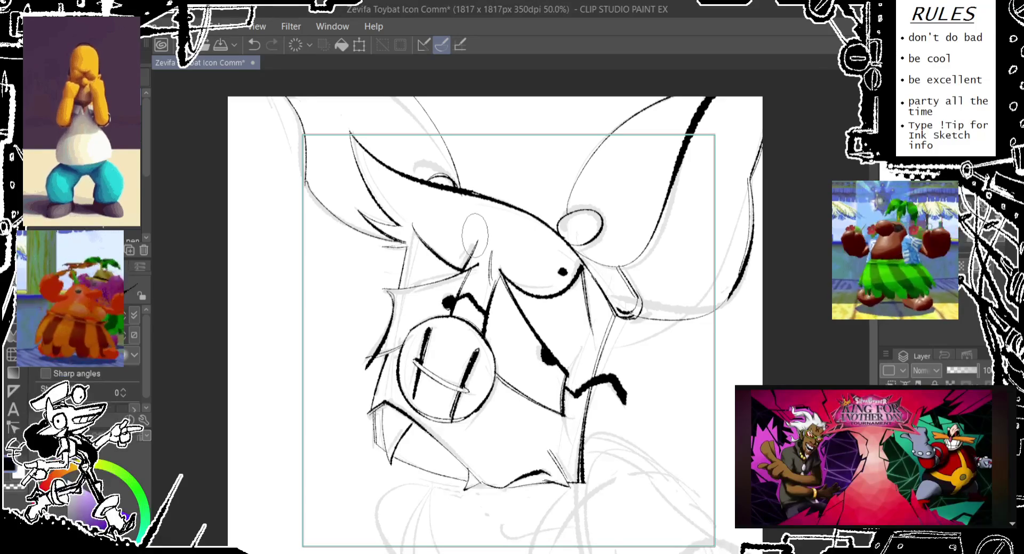
{"action": "left_click_drag", "start_coordinate": [475, 214], "coordinate": [472, 255]}
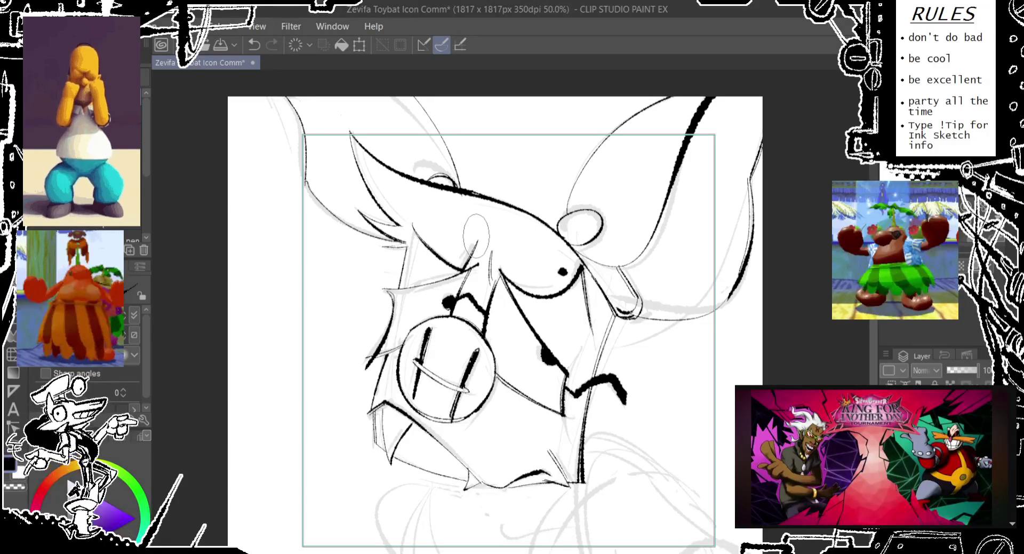
{"action": "key", "text": "ctrl+z"}
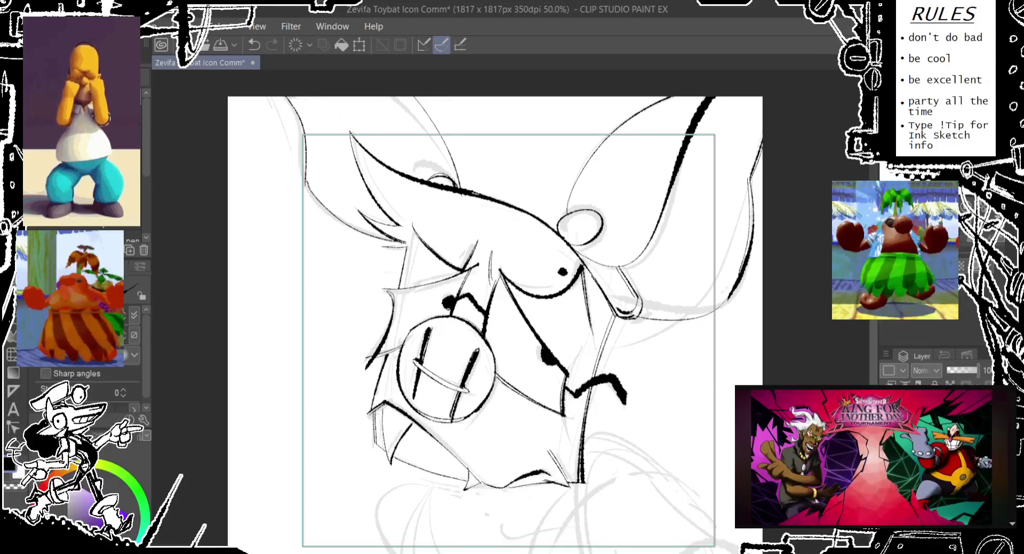
{"action": "left_click_drag", "start_coordinate": [400, 337], "coordinate": [396, 378]}
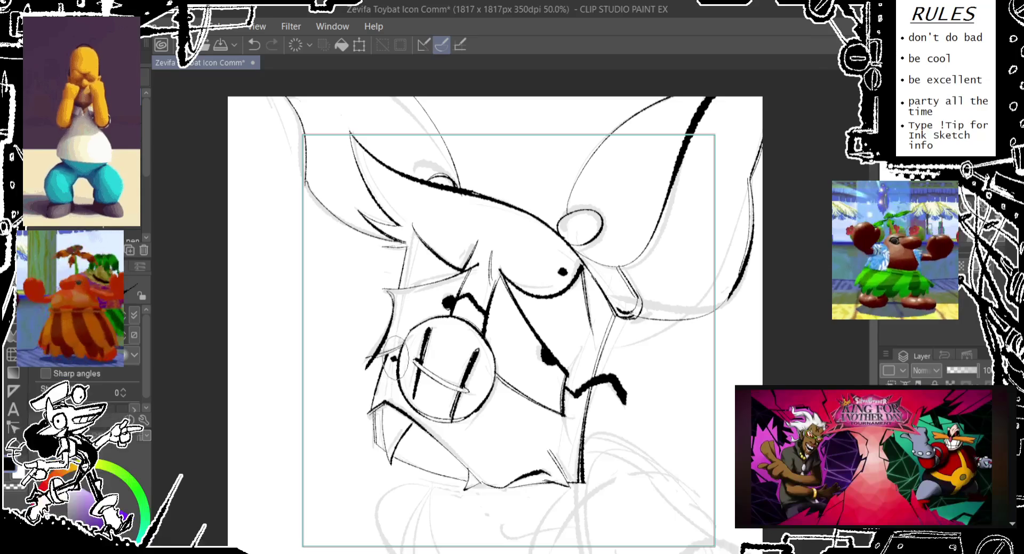
{"action": "key", "text": "ctrl+z"}
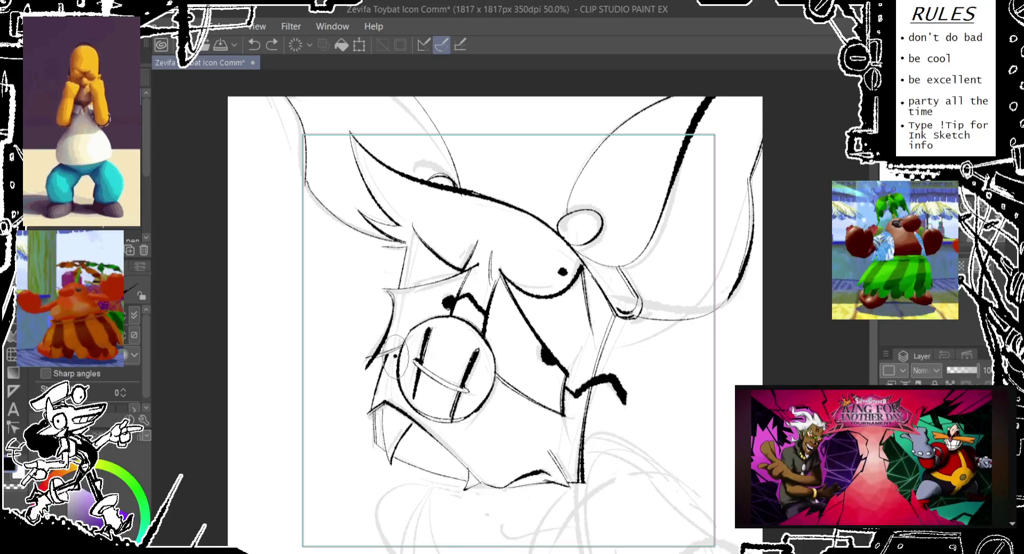
{"action": "left_click_drag", "start_coordinate": [453, 260], "coordinate": [443, 301]}
{"action": "key", "text": "ctrl+z"}
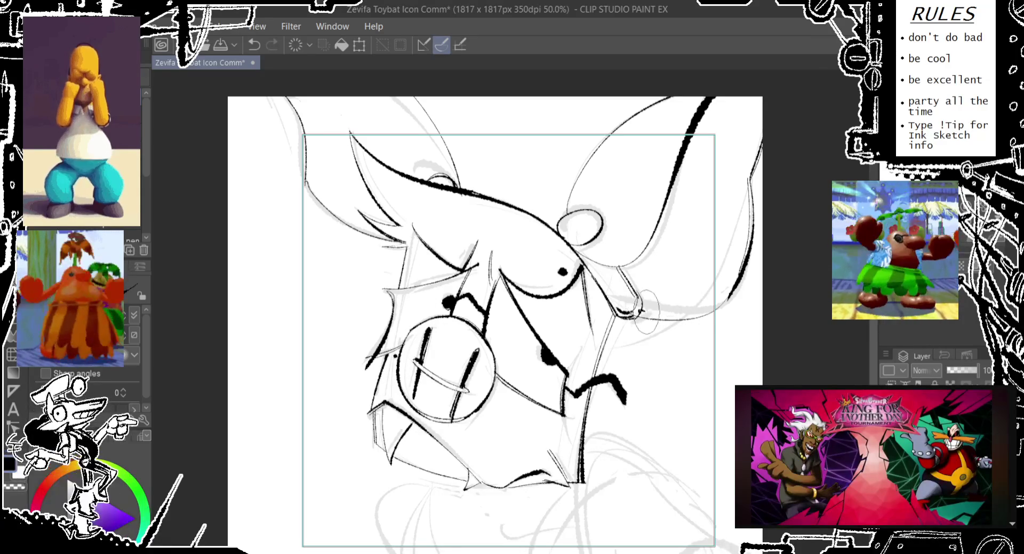
- Ink the bold curve sweeping out below the right ear, redrawing it once
{"action": "mouse_move", "coordinate": [635, 317]}
{"action": "left_mouse_down"}
{"action": "mouse_move", "coordinate": [739, 290]}
{"action": "mouse_move", "coordinate": [730, 314]}
{"action": "left_mouse_up"}
{"action": "key", "text": "ctrl+z"}
{"action": "left_click_drag", "start_coordinate": [635, 319], "coordinate": [739, 290]}
{"action": "left_click_drag", "start_coordinate": [727, 273], "coordinate": [725, 315]}
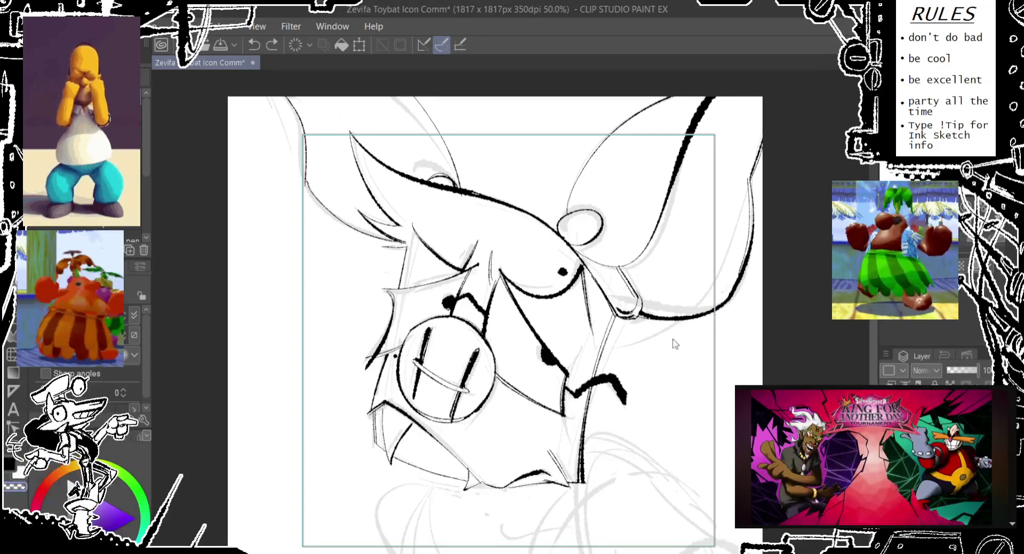
{"action": "left_click_drag", "start_coordinate": [619, 347], "coordinate": [653, 237]}
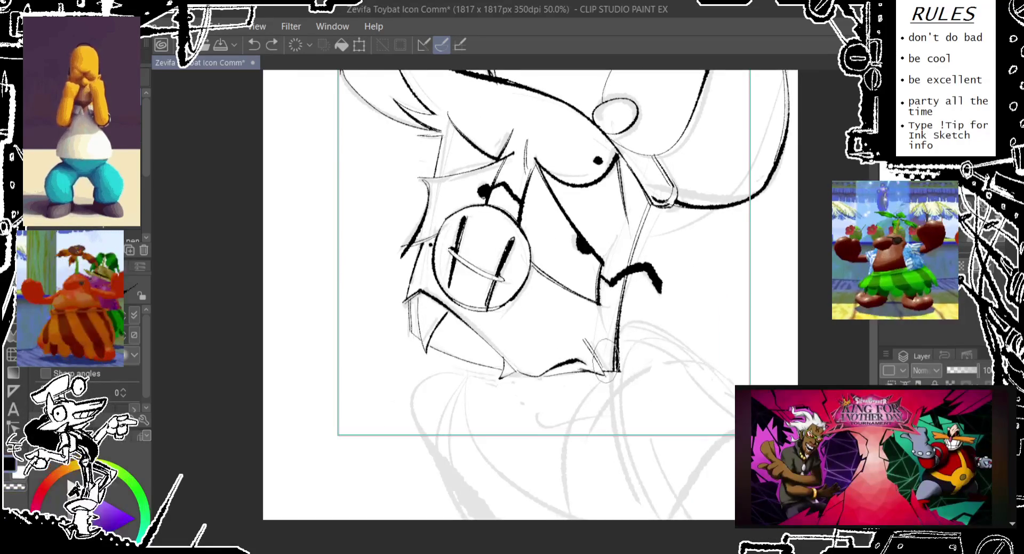
- Try several curves below the chin, undoing each before settling on one
{"action": "left_click_drag", "start_coordinate": [536, 463], "coordinate": [525, 397]}
{"action": "key", "text": "ctrl+z"}
{"action": "left_click_drag", "start_coordinate": [451, 408], "coordinate": [512, 448]}
{"action": "key", "text": "ctrl+z"}
{"action": "left_click_drag", "start_coordinate": [447, 383], "coordinate": [512, 518]}
{"action": "key", "text": "ctrl+z"}
{"action": "left_click_drag", "start_coordinate": [452, 355], "coordinate": [514, 517]}
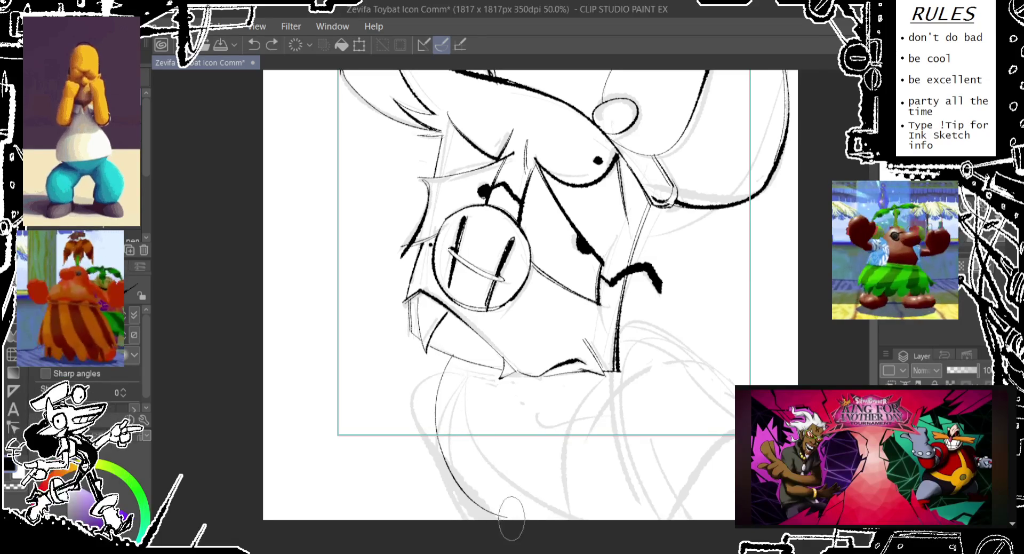
- Ink a U-shaped curve below the chin, retrying it wider several times
{"action": "left_click_drag", "start_coordinate": [469, 368], "coordinate": [584, 373]}
{"action": "key", "text": "ctrl+z"}
{"action": "left_click_drag", "start_coordinate": [490, 374], "coordinate": [586, 347]}
{"action": "key", "text": "ctrl+z"}
{"action": "left_click_drag", "start_coordinate": [494, 373], "coordinate": [579, 374]}
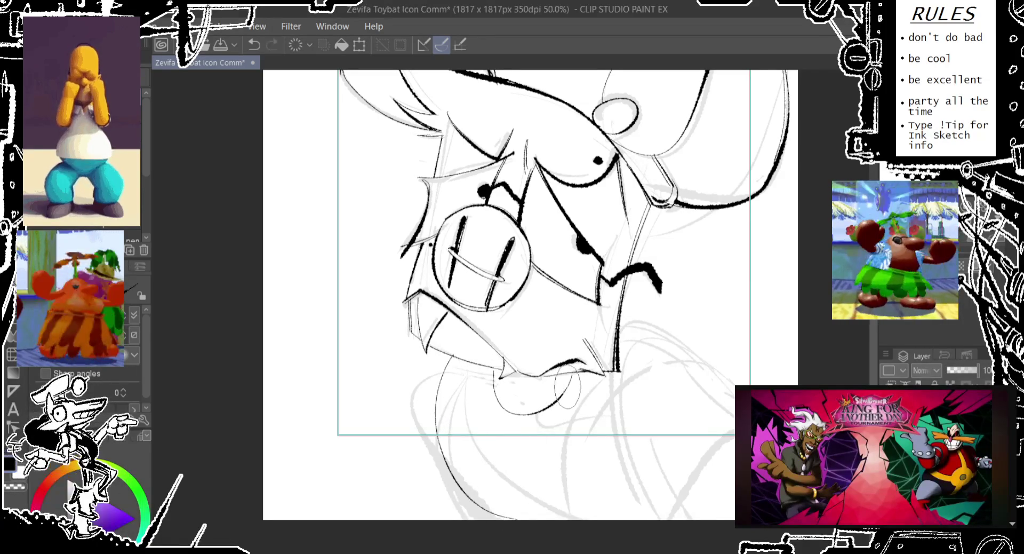
{"action": "key", "text": "ctrl+z"}
{"action": "mouse_move", "coordinate": [463, 379]}
{"action": "left_mouse_down"}
{"action": "mouse_move", "coordinate": [454, 374]}
{"action": "mouse_move", "coordinate": [469, 373]}
{"action": "mouse_move", "coordinate": [472, 395]}
{"action": "left_mouse_up"}
{"action": "key", "text": "ctrl+z"}
{"action": "key", "text": "ctrl+z"}
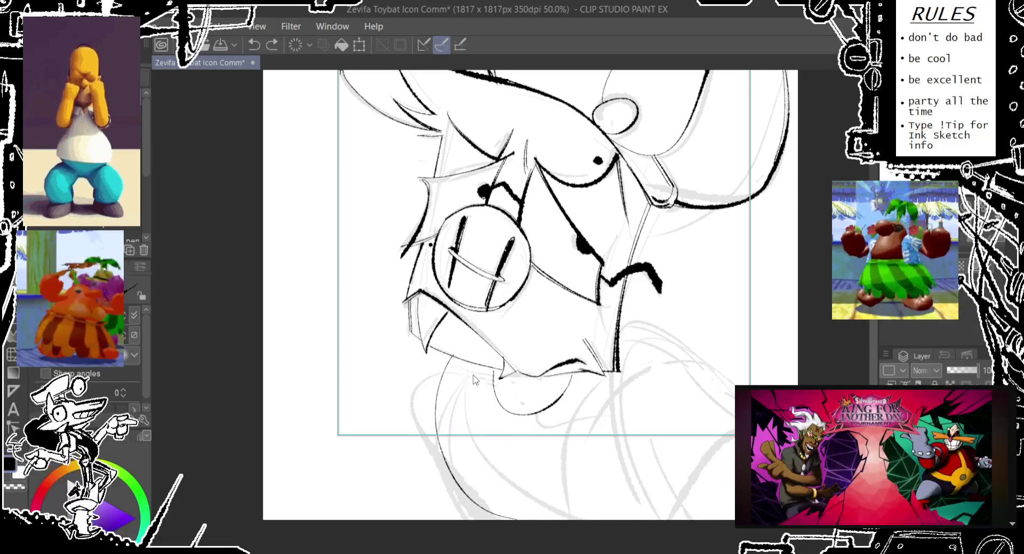
{"action": "left_click_drag", "start_coordinate": [470, 356], "coordinate": [475, 358]}
{"action": "key", "text": "ctrl+z"}
- Ink a long line running down from the chin, redrawing it until it fits
{"action": "left_click_drag", "start_coordinate": [590, 392], "coordinate": [560, 510]}
{"action": "left_click_drag", "start_coordinate": [586, 374], "coordinate": [563, 517]}
{"action": "key", "text": "ctrl+z"}
{"action": "key", "text": "ctrl+z"}
{"action": "key", "text": "ctrl+z"}
{"action": "left_click_drag", "start_coordinate": [573, 368], "coordinate": [561, 469]}
{"action": "left_click_drag", "start_coordinate": [561, 464], "coordinate": [559, 467]}
{"action": "key", "text": "ctrl+z"}
{"action": "left_click_drag", "start_coordinate": [581, 352], "coordinate": [560, 517]}
{"action": "mouse_move", "coordinate": [525, 381]}
{"action": "left_mouse_down"}
{"action": "mouse_move", "coordinate": [514, 386]}
{"action": "mouse_move", "coordinate": [550, 432]}
{"action": "left_mouse_up"}
{"action": "key", "text": "ctrl+z"}
{"action": "key", "text": "ctrl+z"}
{"action": "key", "text": "ctrl+z"}
{"action": "left_click_drag", "start_coordinate": [509, 353], "coordinate": [506, 356]}
{"action": "key", "text": "ctrl+z"}
{"action": "left_click_drag", "start_coordinate": [544, 387], "coordinate": [550, 429]}
{"action": "key", "text": "ctrl+z"}
{"action": "left_click_drag", "start_coordinate": [511, 354], "coordinate": [508, 357]}
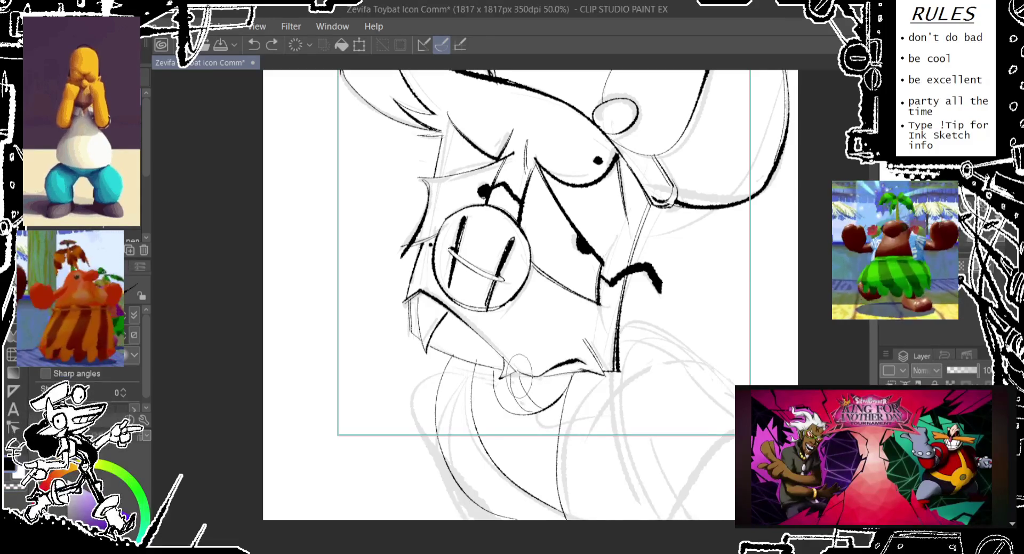
- Add short strokes beneath the chin, stepping through them with undo and redo
{"action": "left_click_drag", "start_coordinate": [513, 373], "coordinate": [535, 424]}
{"action": "key", "text": "ctrl+z"}
{"action": "left_click_drag", "start_coordinate": [512, 371], "coordinate": [528, 402]}
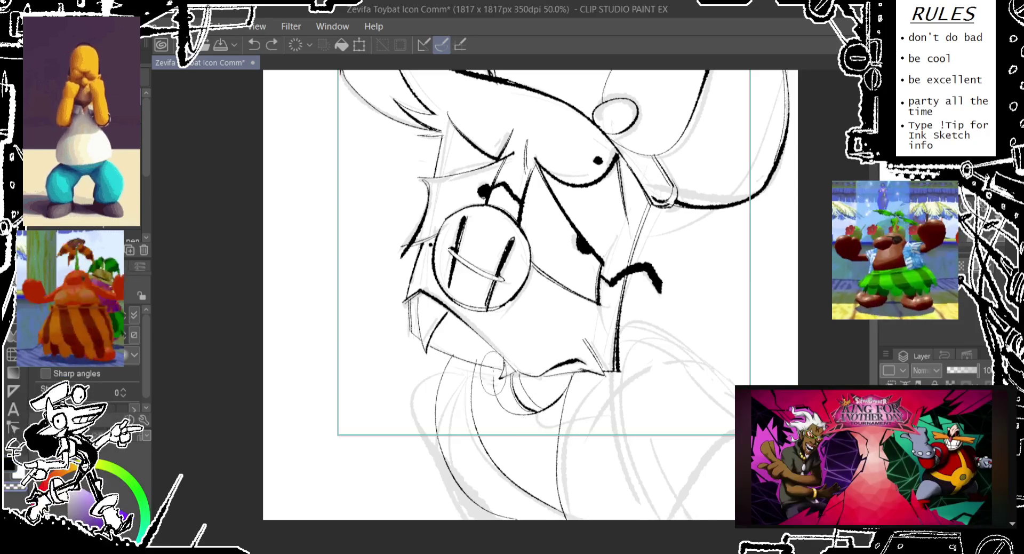
{"action": "left_click_drag", "start_coordinate": [490, 383], "coordinate": [496, 400]}
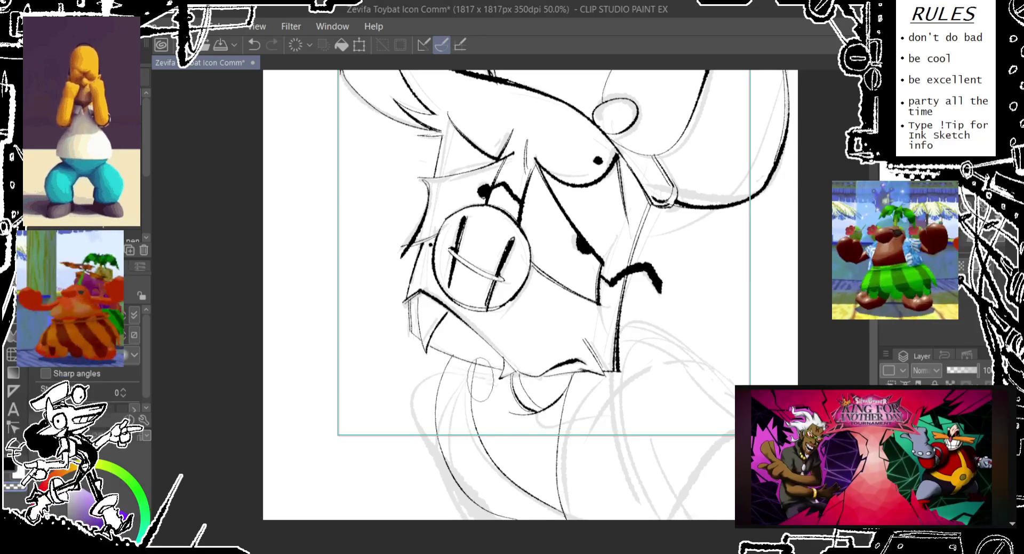
{"action": "key", "text": "ctrl+z"}
{"action": "key", "text": "ctrl+y"}
{"action": "key", "text": "ctrl+z"}
- Finish the thin ink strokes below the chin and mouth, discarding misplaced ones
{"action": "mouse_move", "coordinate": [488, 368]}
{"action": "left_mouse_down"}
{"action": "mouse_move", "coordinate": [525, 416]}
{"action": "mouse_move", "coordinate": [493, 384]}
{"action": "left_mouse_up"}
{"action": "key", "text": "ctrl+z"}
{"action": "key", "text": "ctrl+y"}
{"action": "key", "text": "ctrl+z"}
{"action": "mouse_move", "coordinate": [488, 368]}
{"action": "left_mouse_down"}
{"action": "mouse_move", "coordinate": [525, 416]}
{"action": "mouse_move", "coordinate": [496, 368]}
{"action": "mouse_move", "coordinate": [479, 364]}
{"action": "left_mouse_up"}
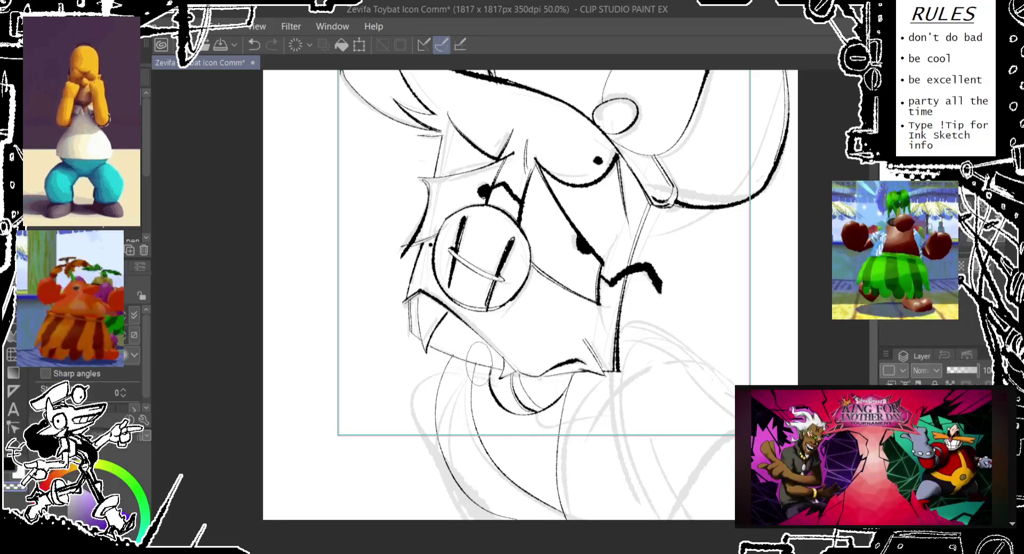
{"action": "mouse_move", "coordinate": [451, 401]}
{"action": "left_mouse_down"}
{"action": "mouse_move", "coordinate": [469, 399]}
{"action": "mouse_move", "coordinate": [536, 435]}
{"action": "left_mouse_up"}
{"action": "key", "text": "ctrl+z"}
{"action": "left_click_drag", "start_coordinate": [560, 400], "coordinate": [543, 436]}
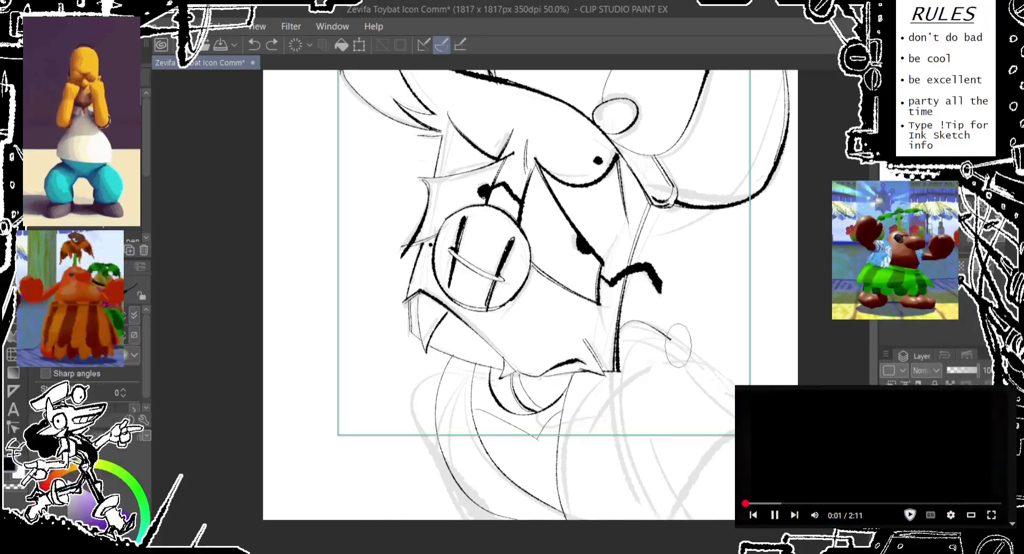
- Ink a stroke from right of the chin toward the lower-right edge, retrying it several times
{"action": "key", "text": "ctrl+z"}
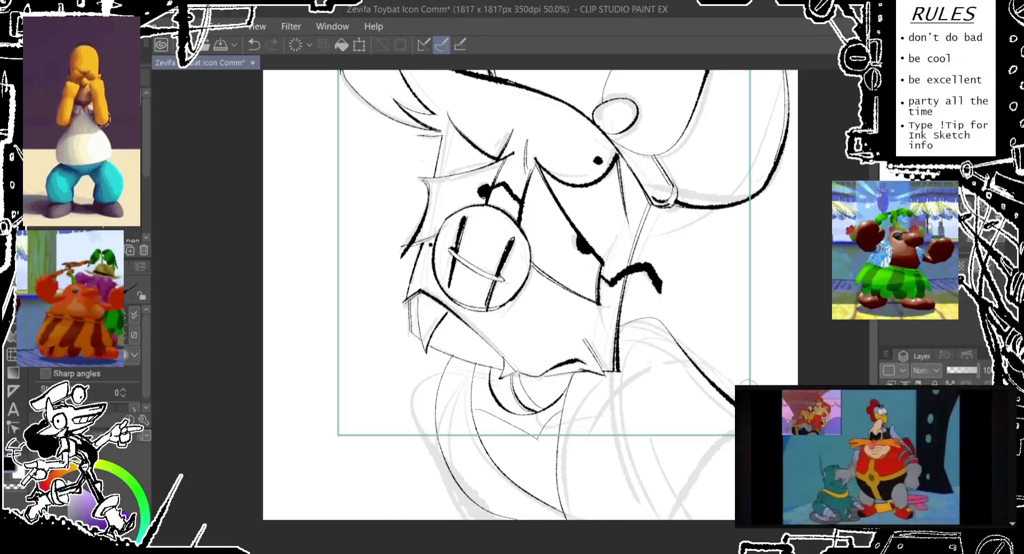
{"action": "left_click_drag", "start_coordinate": [635, 319], "coordinate": [714, 380]}
{"action": "key", "text": "ctrl+z"}
{"action": "left_click_drag", "start_coordinate": [637, 332], "coordinate": [735, 394]}
{"action": "left_click_drag", "start_coordinate": [691, 453], "coordinate": [735, 426]}
{"action": "key", "text": "ctrl+z"}
{"action": "left_click_drag", "start_coordinate": [694, 454], "coordinate": [735, 433]}
{"action": "key", "text": "ctrl+z"}
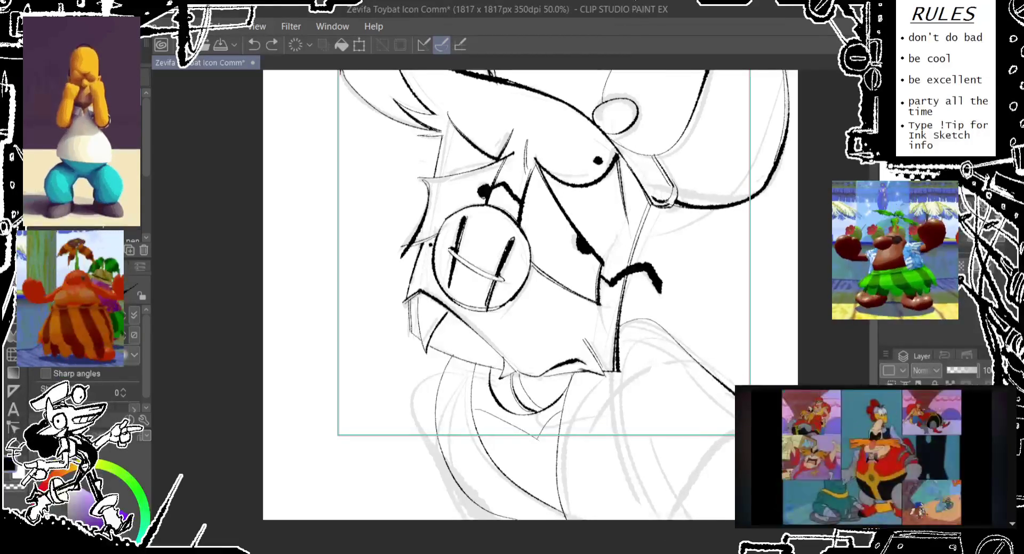
{"action": "left_click_drag", "start_coordinate": [683, 352], "coordinate": [735, 394]}
- Ink the body curve sweeping up-right and a line from the chin to the bottom
{"action": "left_click_drag", "start_coordinate": [645, 461], "coordinate": [760, 371]}
{"action": "left_click_drag", "start_coordinate": [592, 315], "coordinate": [680, 468]}
{"action": "key", "text": "ctrl+z"}
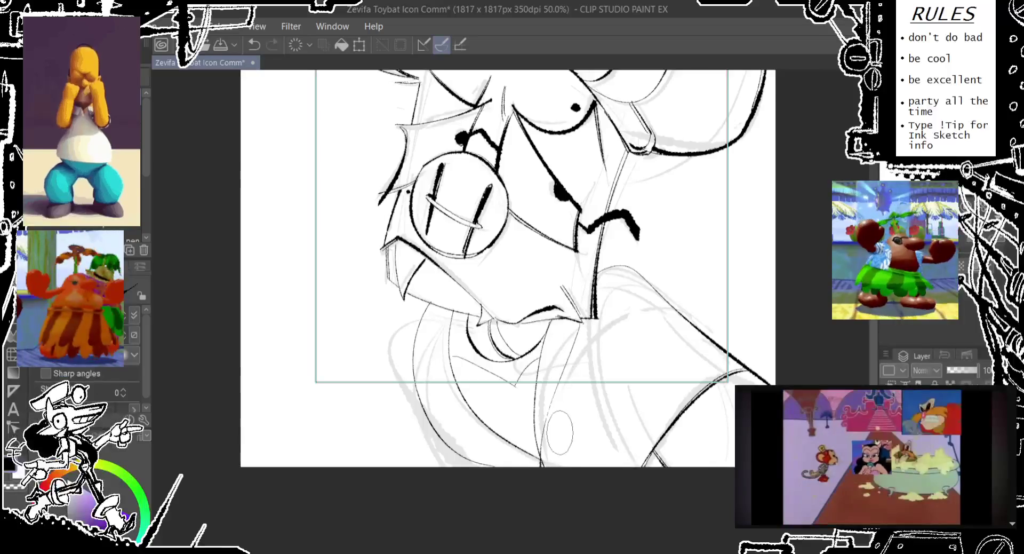
{"action": "left_click_drag", "start_coordinate": [578, 320], "coordinate": [579, 528]}
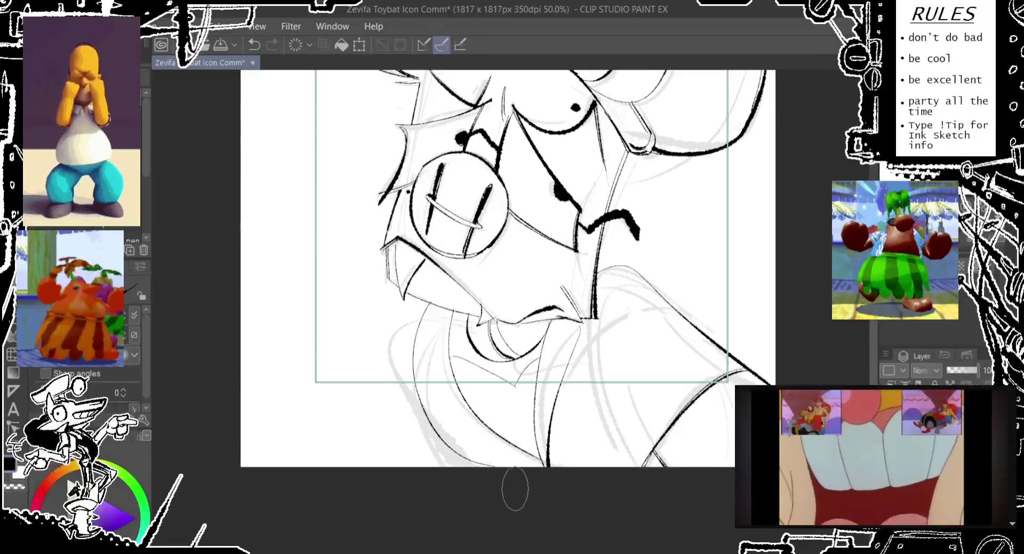
{"action": "left_click_drag", "start_coordinate": [414, 373], "coordinate": [547, 469]}
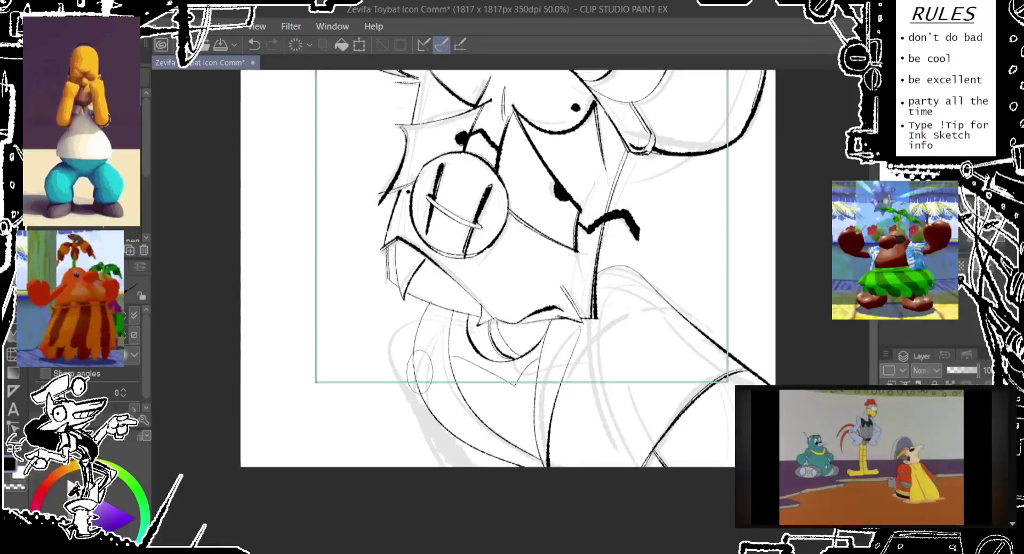
{"action": "key", "text": "ctrl+z"}
- Try a bold stroke along the face's left side and a lower-left stroke, undoing them
{"action": "left_click_drag", "start_coordinate": [395, 327], "coordinate": [426, 421]}
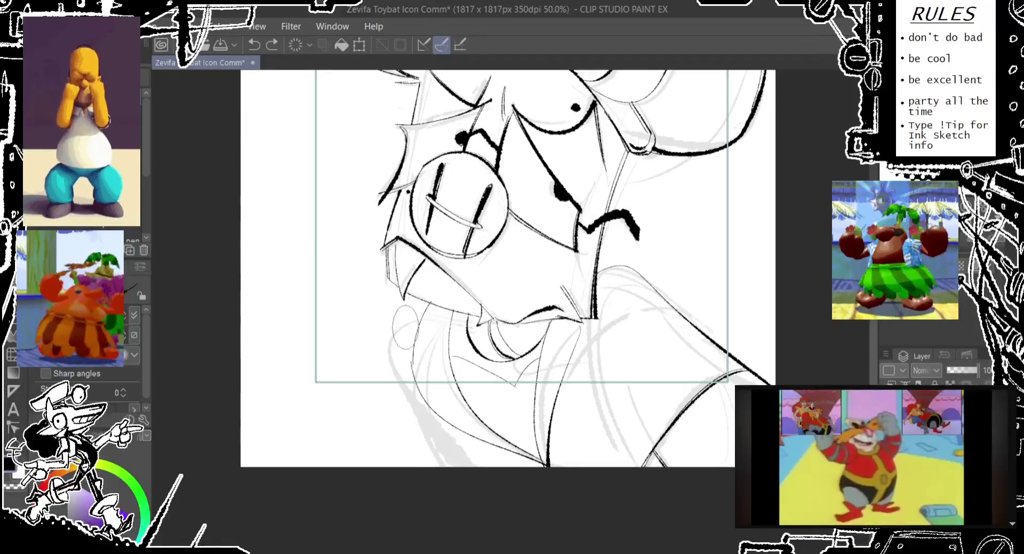
{"action": "key", "text": "ctrl+z"}
{"action": "key", "text": "ctrl+y"}
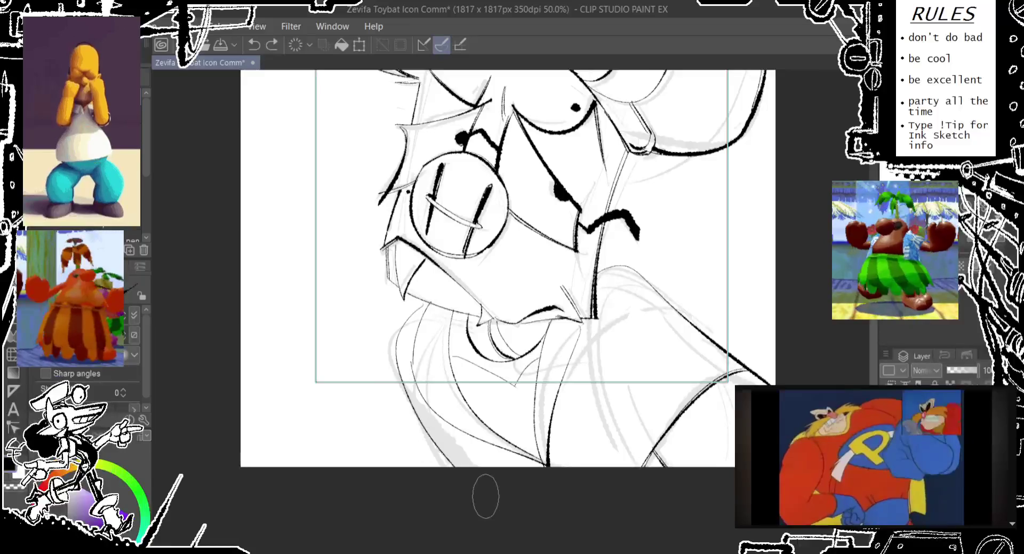
{"action": "key", "text": "ctrl+z"}
{"action": "left_click_drag", "start_coordinate": [395, 327], "coordinate": [456, 467]}
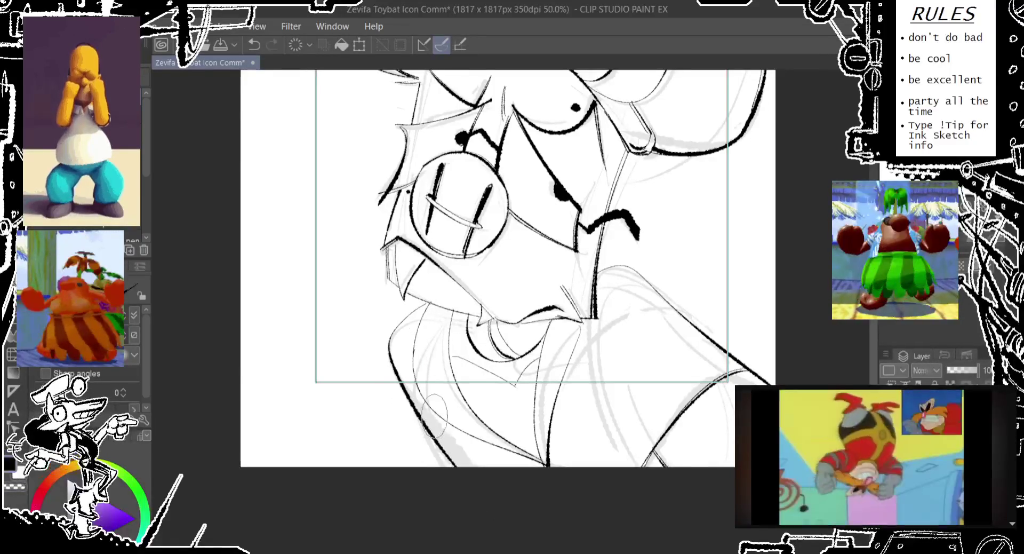
{"action": "key", "text": "ctrl+z"}
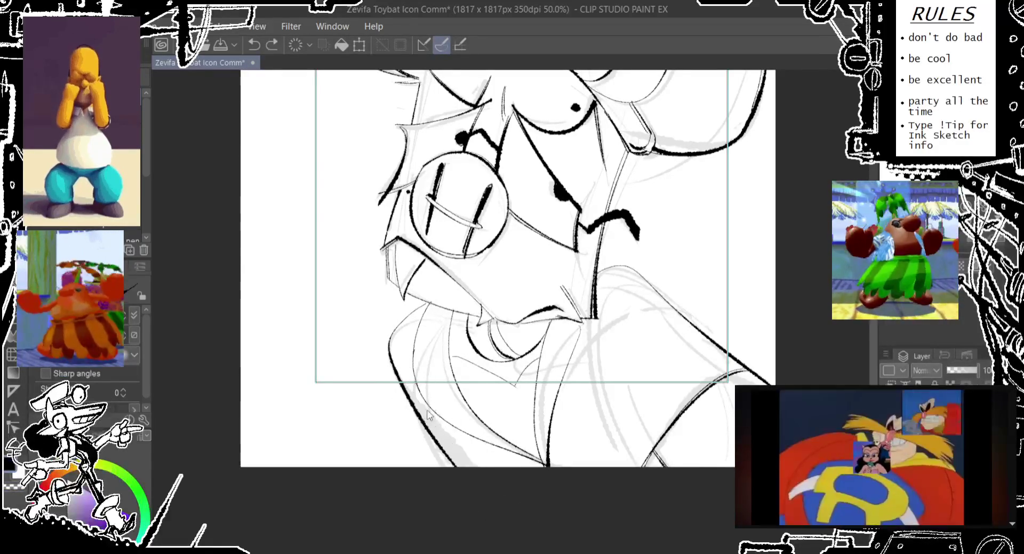
{"action": "left_click_drag", "start_coordinate": [400, 373], "coordinate": [421, 423]}
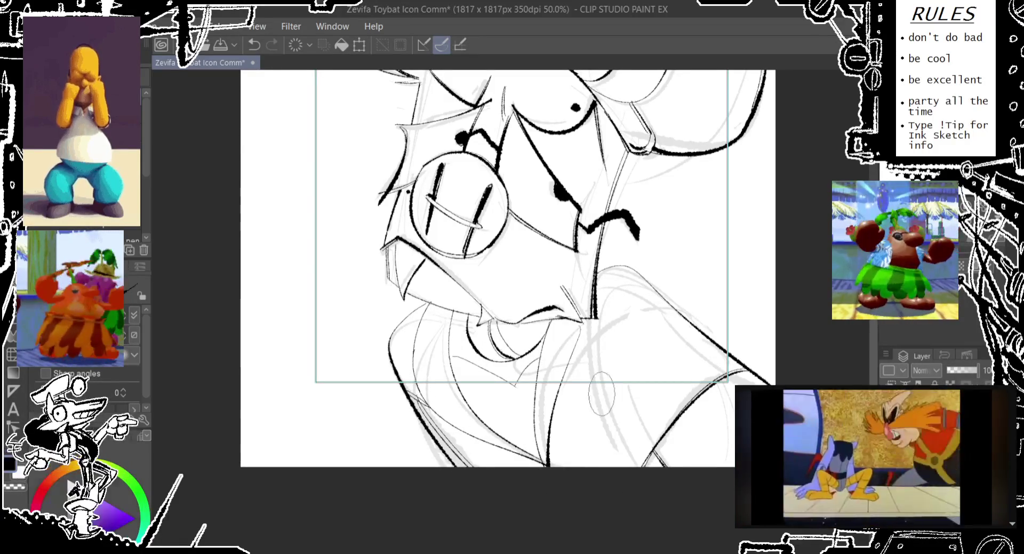
{"action": "key", "text": "ctrl+z"}
{"action": "left_click_drag", "start_coordinate": [600, 421], "coordinate": [640, 480]}
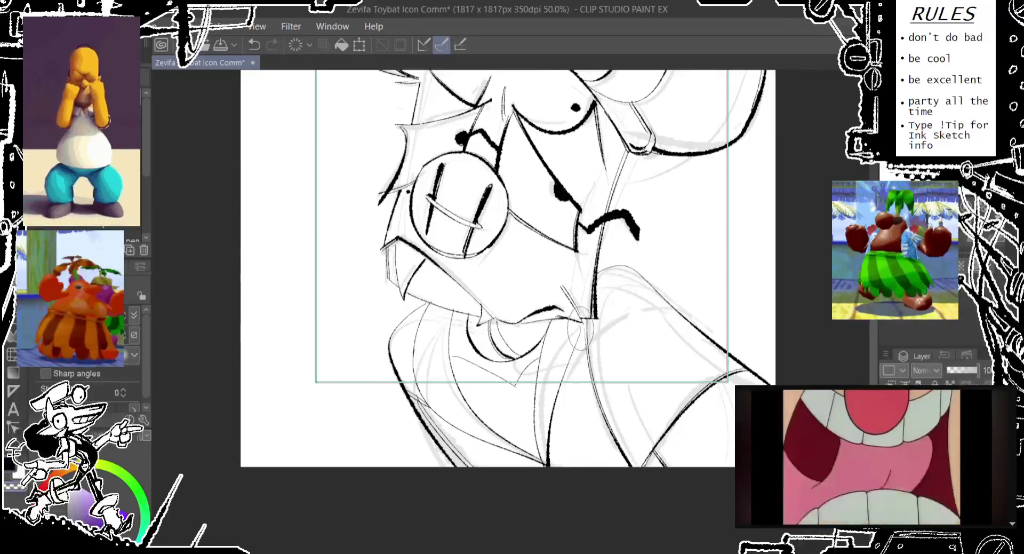
- Undo recent small strokes and test faint marks along the jaw
{"action": "key", "text": "ctrl+z"}
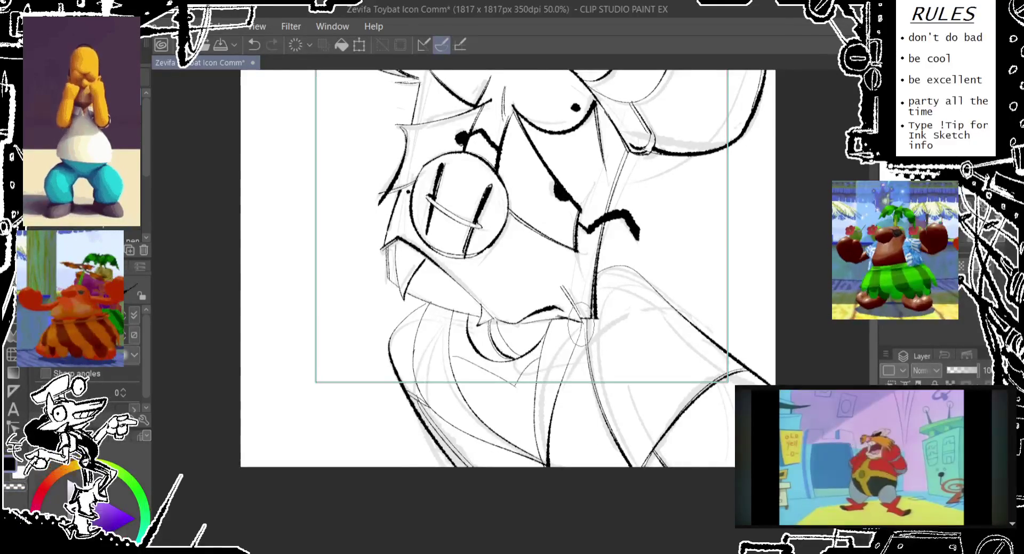
{"action": "key", "text": "ctrl+z"}
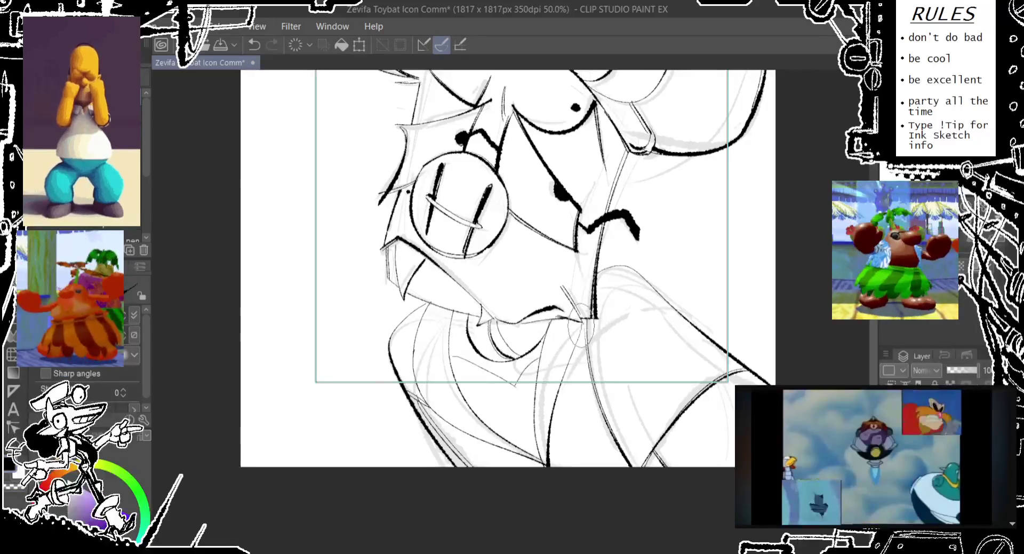
{"action": "key", "text": "ctrl+z"}
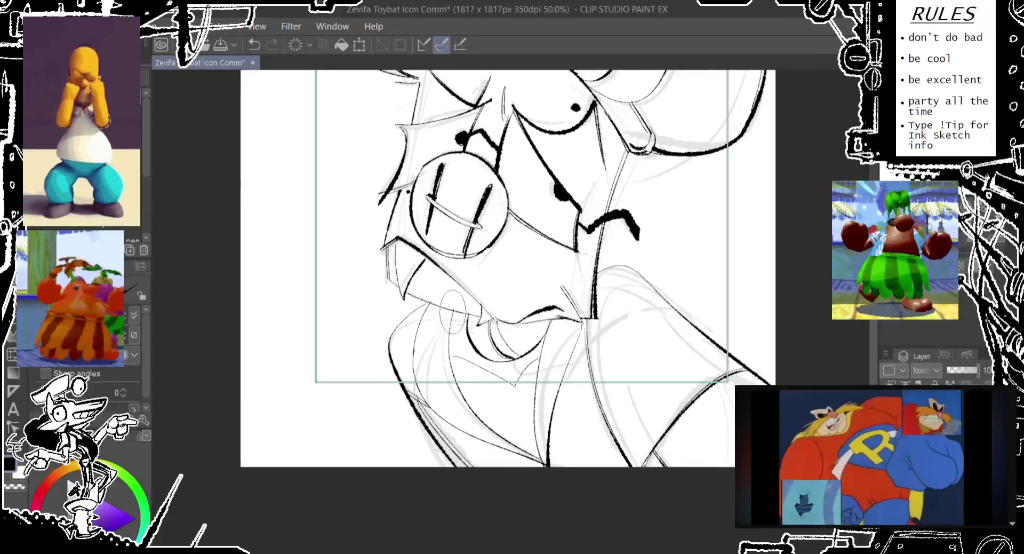
{"action": "key", "text": "ctrl+z"}
{"action": "left_click_drag", "start_coordinate": [430, 321], "coordinate": [483, 368]}
{"action": "key", "text": "ctrl+z"}
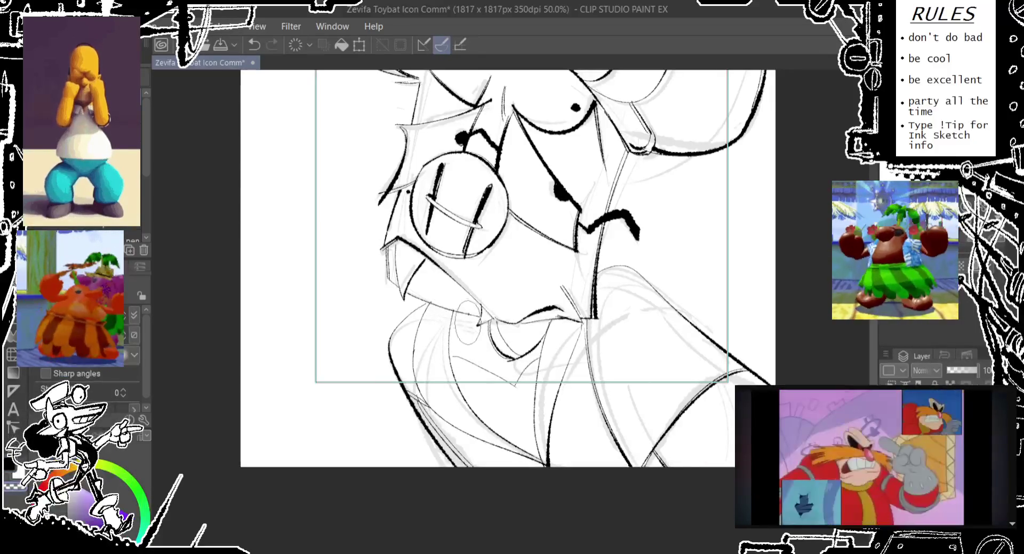
{"action": "mouse_move", "coordinate": [459, 320]}
{"action": "left_mouse_down"}
{"action": "mouse_move", "coordinate": [467, 315]}
{"action": "mouse_move", "coordinate": [523, 376]}
{"action": "left_mouse_up"}
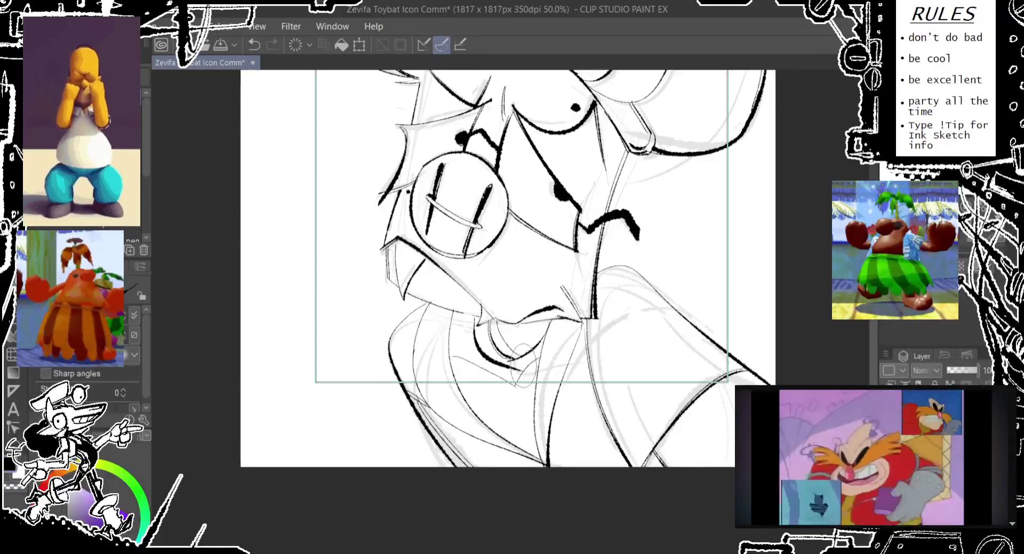
{"action": "key", "text": "ctrl+z"}
- Sketch a small oval below the jaw, retrying its placement further left
{"action": "left_click_drag", "start_coordinate": [466, 312], "coordinate": [512, 353]}
{"action": "key", "text": "ctrl+z"}
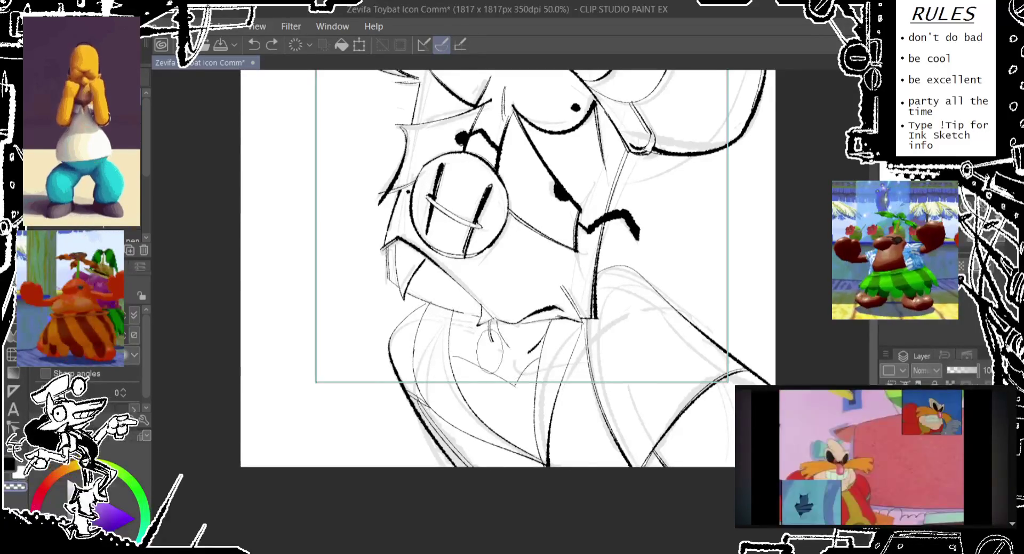
{"action": "mouse_move", "coordinate": [494, 312]}
{"action": "left_mouse_down"}
{"action": "mouse_move", "coordinate": [544, 341]}
{"action": "mouse_move", "coordinate": [539, 358]}
{"action": "left_mouse_up"}
{"action": "key", "text": "ctrl+z"}
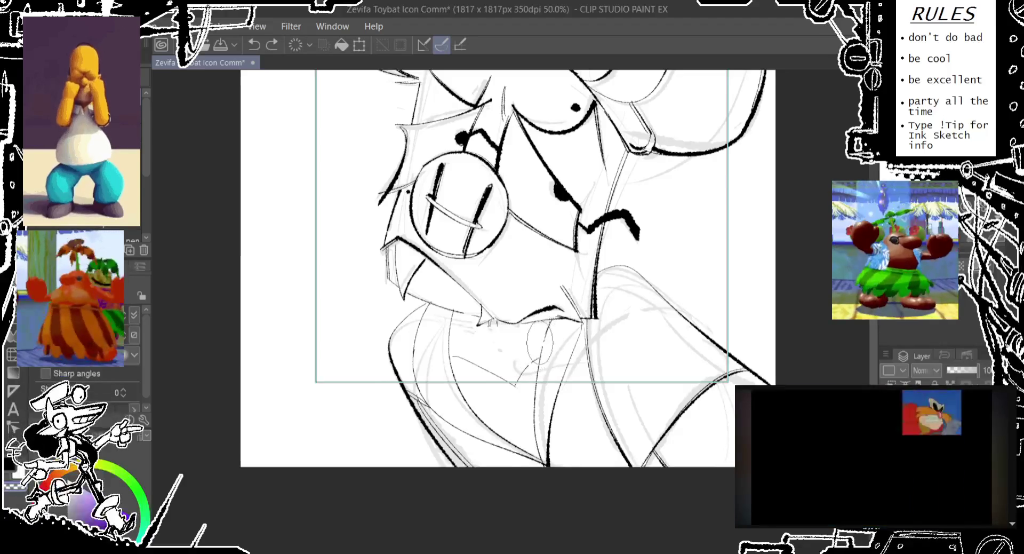
{"action": "key", "text": "ctrl+z"}
{"action": "key", "text": "ctrl+z"}
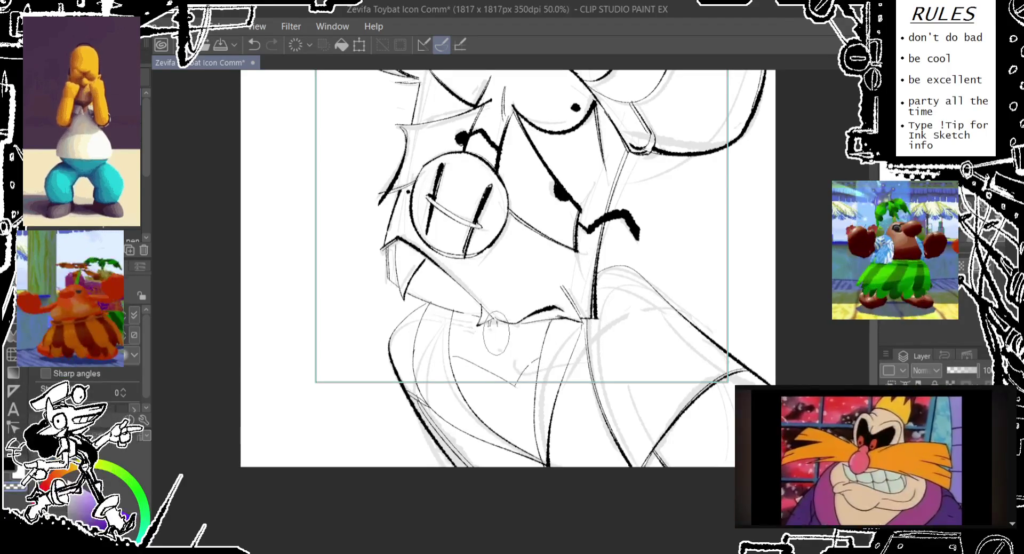
{"action": "left_click_drag", "start_coordinate": [488, 308], "coordinate": [494, 347]}
{"action": "key", "text": "ctrl+z"}
{"action": "left_click_drag", "start_coordinate": [483, 305], "coordinate": [488, 343]}
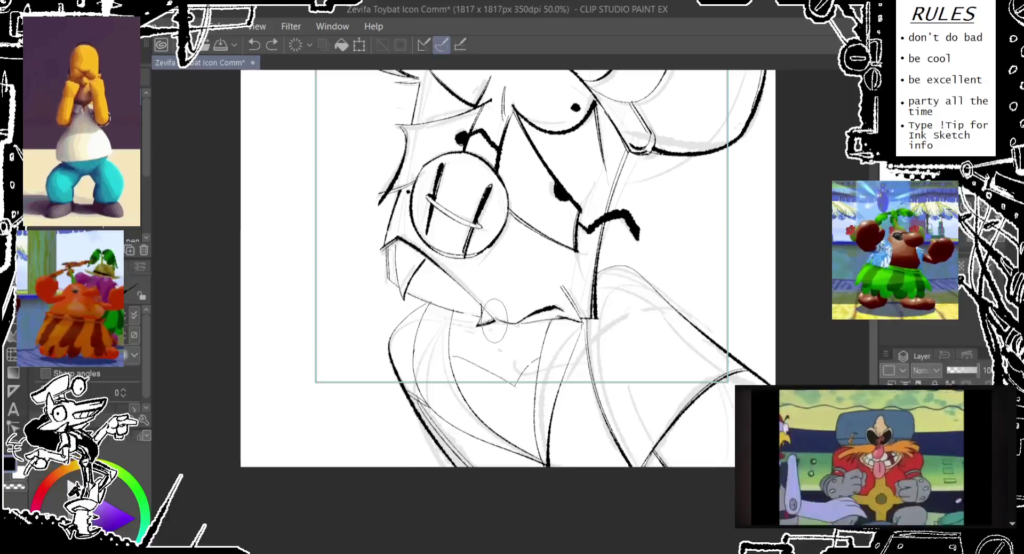
- Reposition the oval under the mouth, testing spots to the right and then left
{"action": "key", "text": "ctrl+z"}
{"action": "left_click_drag", "start_coordinate": [520, 303], "coordinate": [523, 345]}
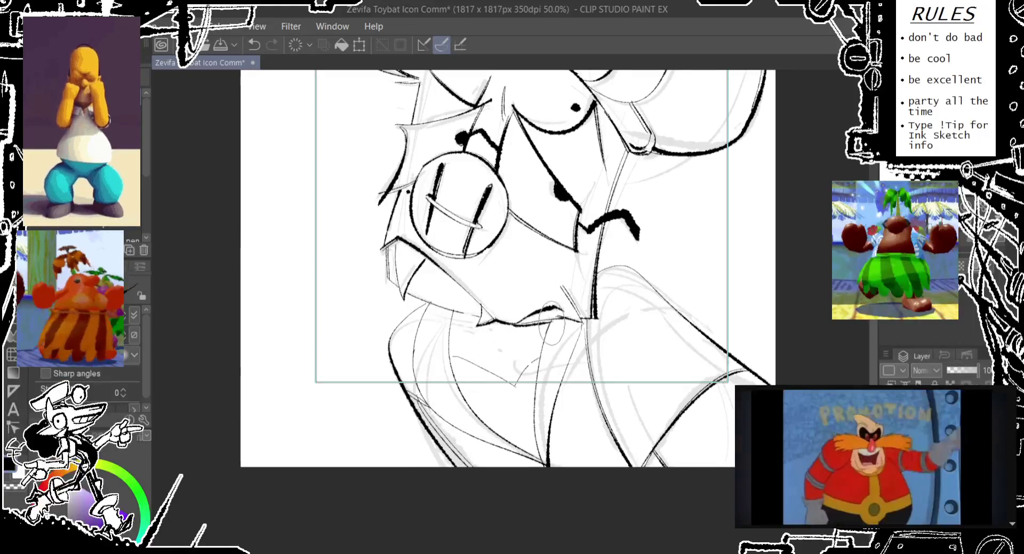
{"action": "key", "text": "ctrl+z"}
{"action": "left_click_drag", "start_coordinate": [525, 302], "coordinate": [528, 345]}
{"action": "key", "text": "ctrl+z"}
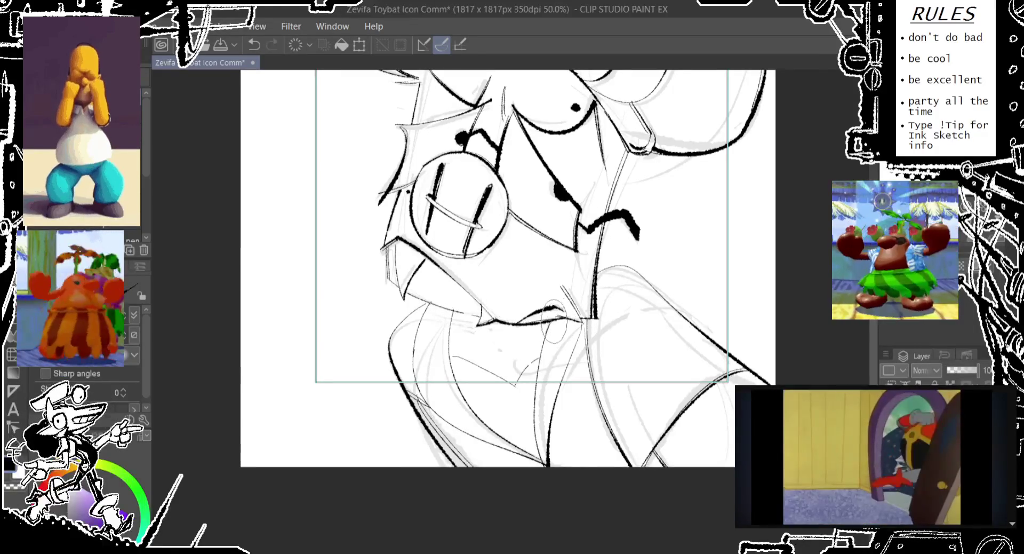
{"action": "left_click_drag", "start_coordinate": [554, 302], "coordinate": [557, 346]}
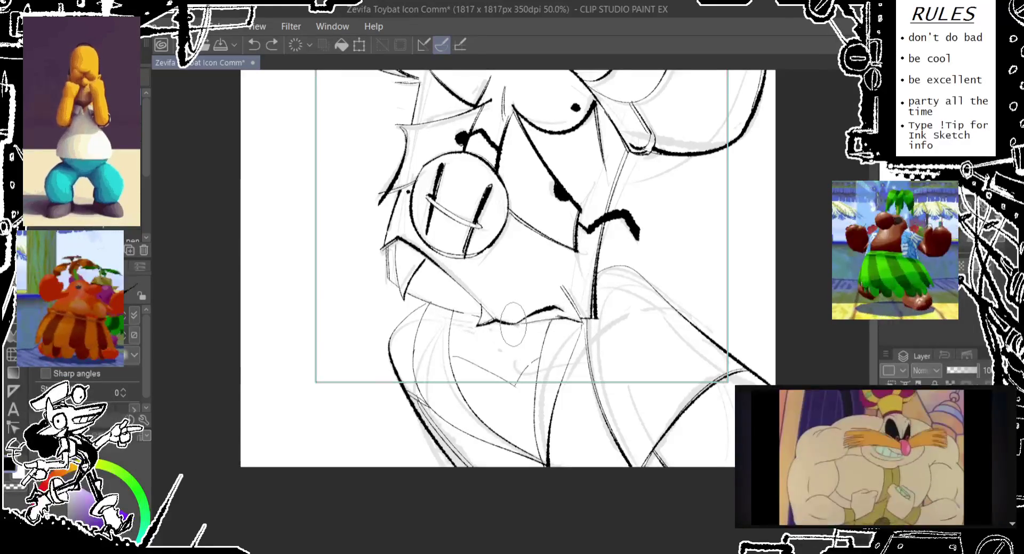
{"action": "key", "text": "ctrl+z"}
{"action": "mouse_move", "coordinate": [470, 295]}
{"action": "left_mouse_down"}
{"action": "mouse_move", "coordinate": [473, 335]}
{"action": "mouse_move", "coordinate": [457, 327]}
{"action": "left_mouse_up"}
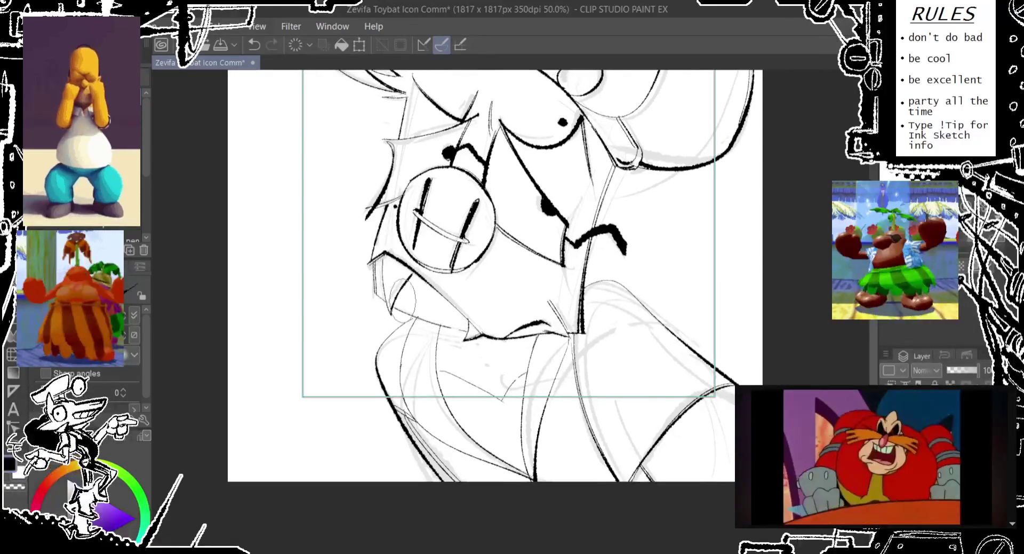
- Redraw the faint oval under the mouth several times, undoing each unsatisfying attempt
{"action": "key", "text": "ctrl+z"}
{"action": "left_click_drag", "start_coordinate": [395, 288], "coordinate": [397, 330]}
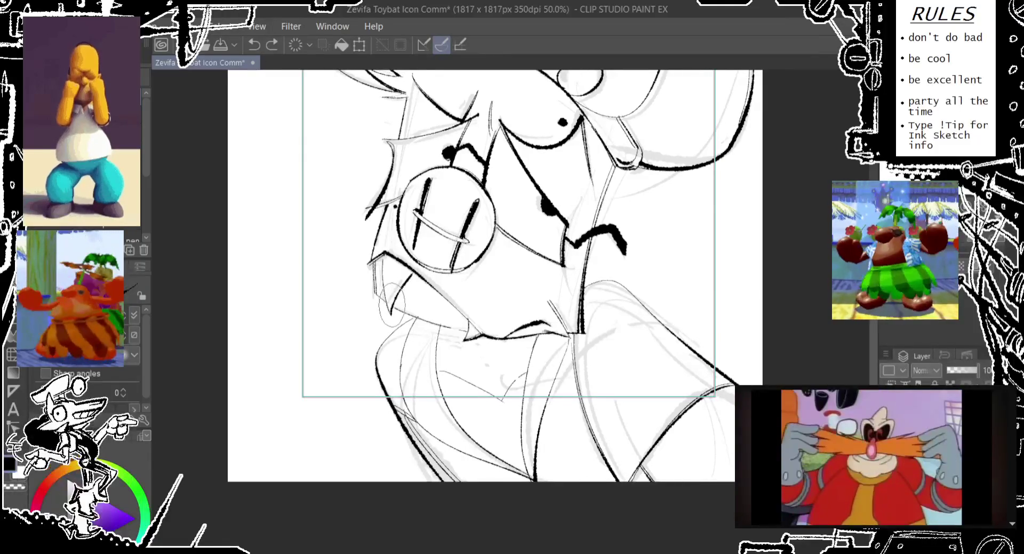
{"action": "key", "text": "ctrl+z"}
{"action": "mouse_move", "coordinate": [392, 281]}
{"action": "left_mouse_down"}
{"action": "mouse_move", "coordinate": [394, 322]}
{"action": "mouse_move", "coordinate": [422, 335]}
{"action": "left_mouse_up"}
{"action": "key", "text": "ctrl+z"}
{"action": "key", "text": "ctrl+z"}
{"action": "left_click_drag", "start_coordinate": [406, 294], "coordinate": [411, 336]}
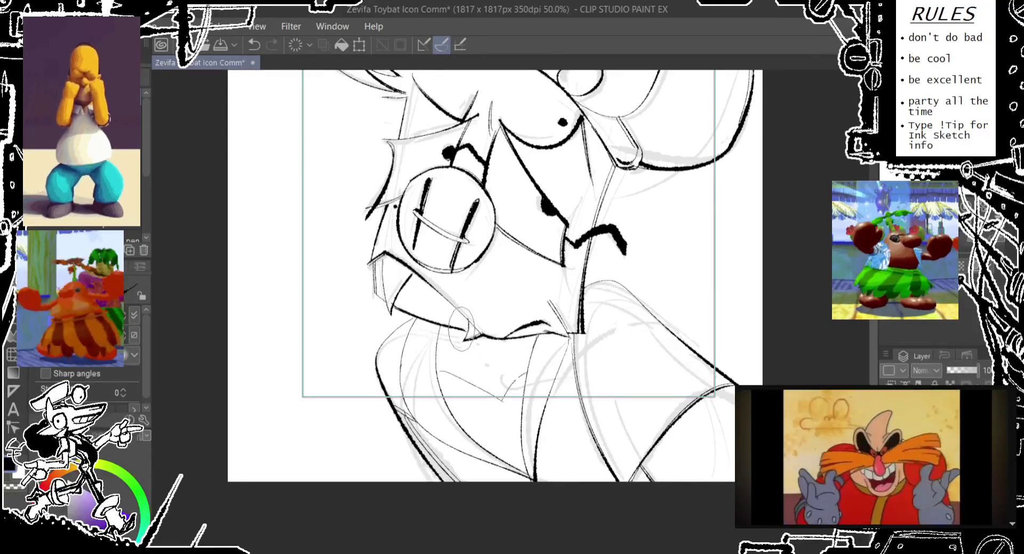
{"action": "key", "text": "ctrl+z"}
{"action": "left_click_drag", "start_coordinate": [468, 299], "coordinate": [465, 339]}
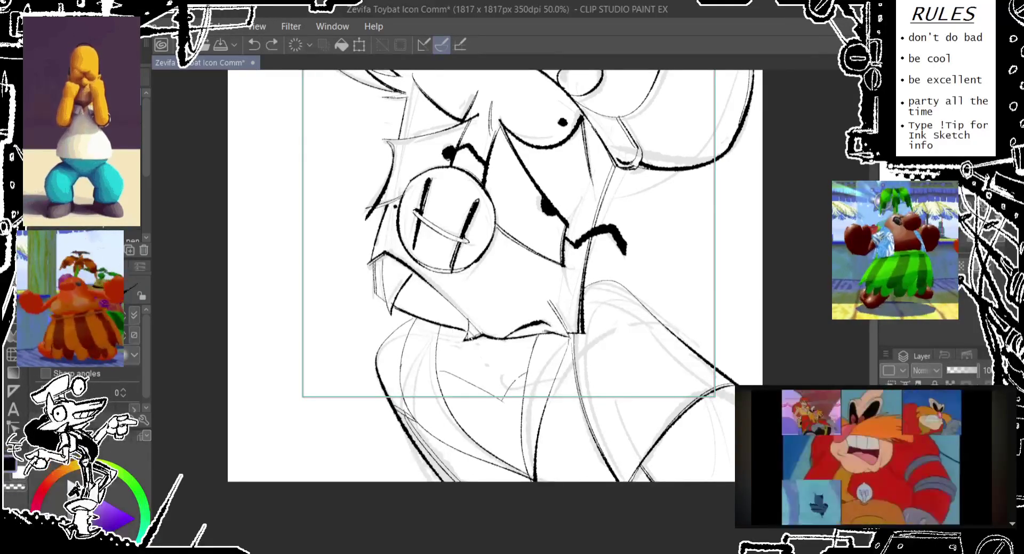
- Re-sketch the oval further left near the chin and add a small chin mark
{"action": "key", "text": "ctrl+z"}
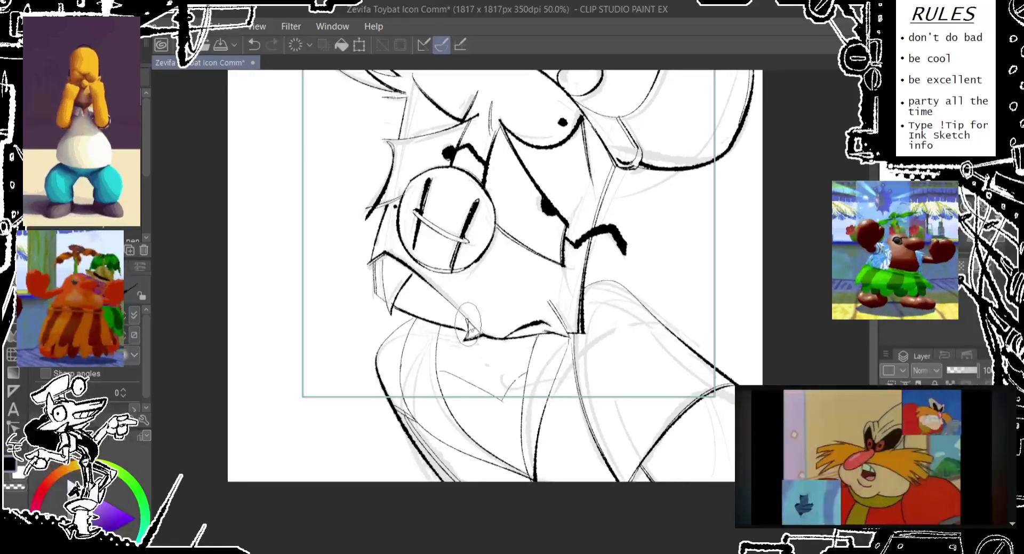
{"action": "left_click_drag", "start_coordinate": [468, 301], "coordinate": [466, 342]}
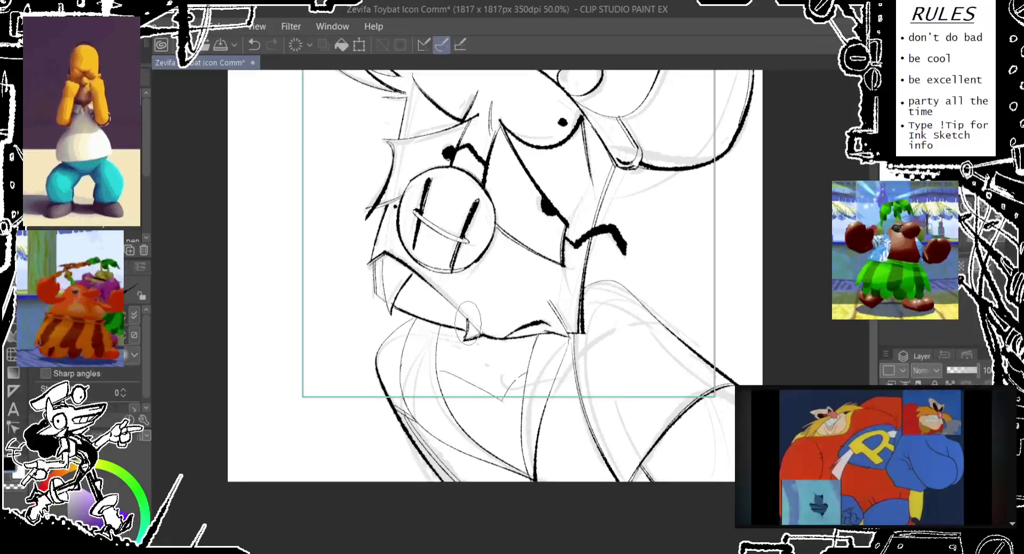
{"action": "key", "text": "ctrl+z"}
{"action": "mouse_move", "coordinate": [470, 302]}
{"action": "left_mouse_down"}
{"action": "mouse_move", "coordinate": [468, 345]}
{"action": "mouse_move", "coordinate": [411, 303]}
{"action": "mouse_move", "coordinate": [392, 305]}
{"action": "mouse_move", "coordinate": [367, 264]}
{"action": "mouse_move", "coordinate": [380, 251]}
{"action": "mouse_move", "coordinate": [392, 317]}
{"action": "mouse_move", "coordinate": [373, 293]}
{"action": "left_mouse_up"}
{"action": "key", "text": "ctrl+z"}
{"action": "key", "text": "ctrl+z"}
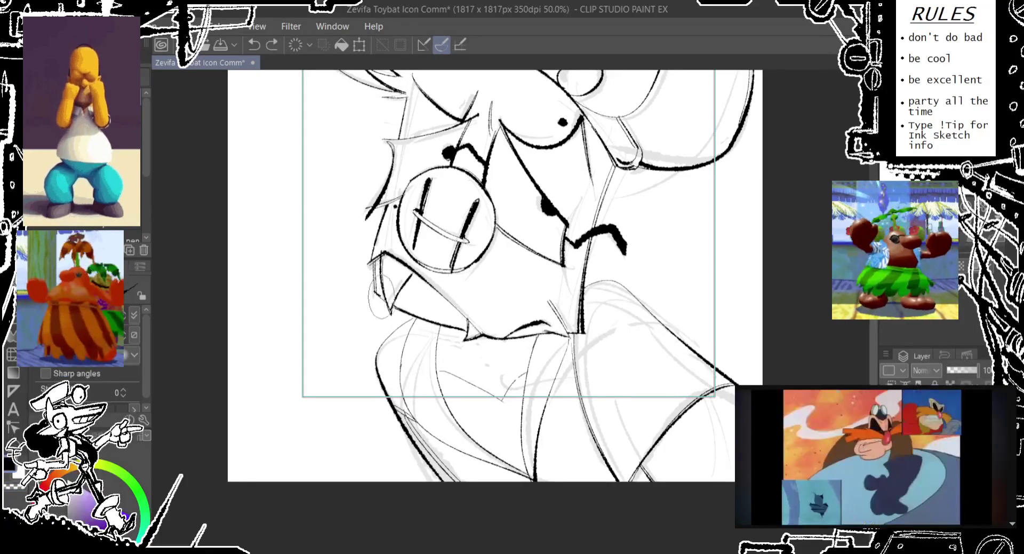
{"action": "mouse_move", "coordinate": [374, 293]}
{"action": "left_mouse_down"}
{"action": "mouse_move", "coordinate": [385, 259]}
{"action": "mouse_move", "coordinate": [452, 307]}
{"action": "left_mouse_up"}
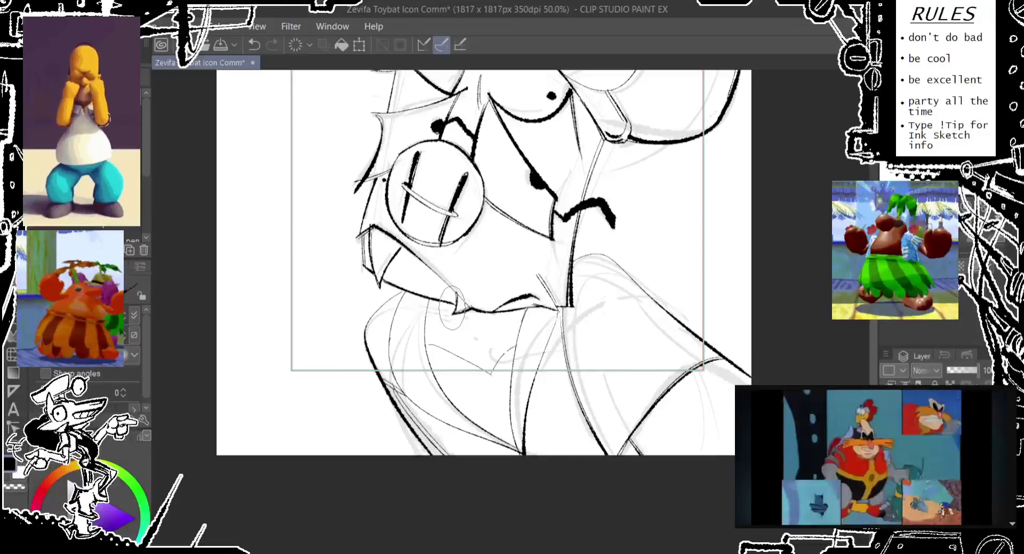
{"action": "left_click_drag", "start_coordinate": [480, 240], "coordinate": [397, 268]}
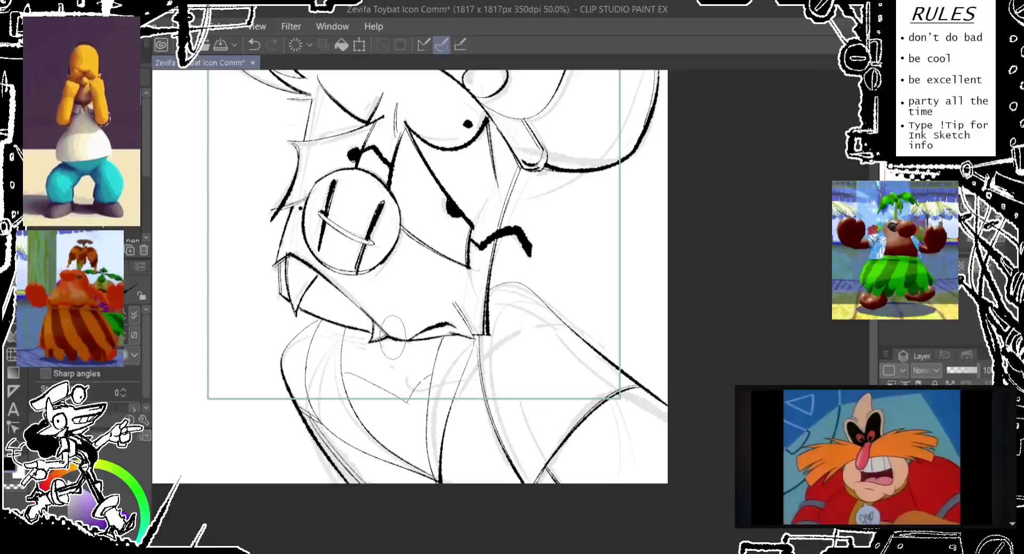
{"action": "left_click", "coordinate": [374, 323]}
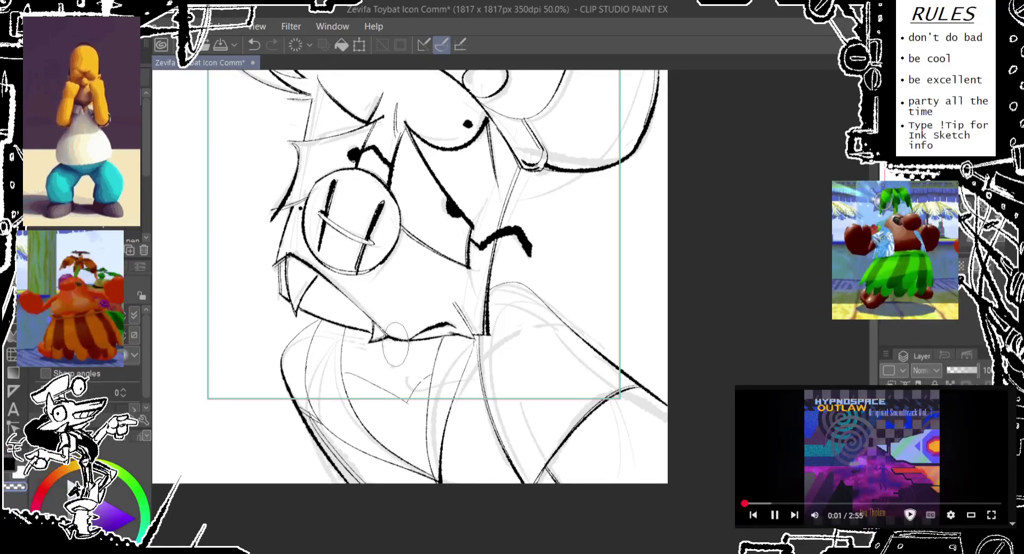
- Sketch a small faint oval at the face's left edge, level with the brow, after undone trial strokes
{"action": "left_click_drag", "start_coordinate": [358, 299], "coordinate": [448, 342]}
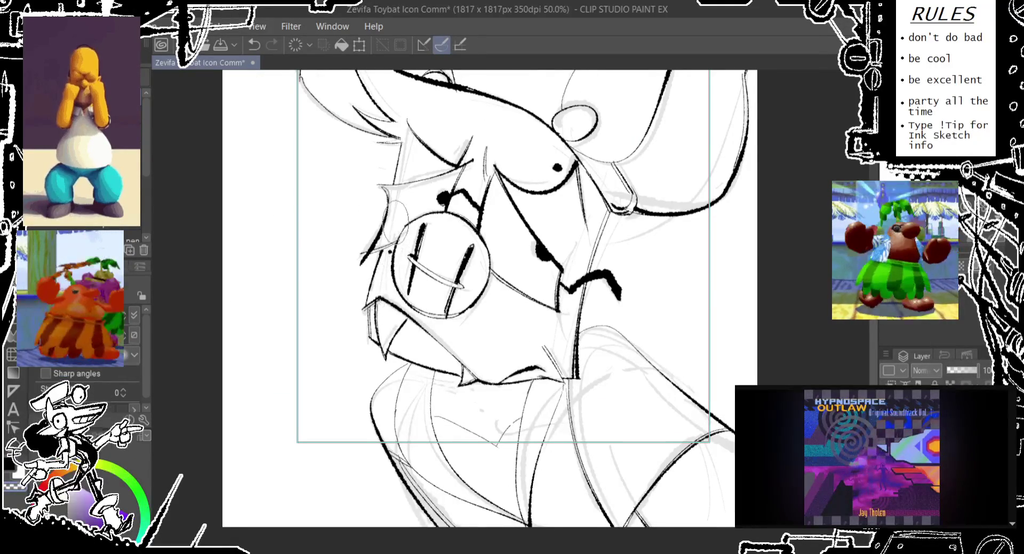
{"action": "left_click_drag", "start_coordinate": [395, 221], "coordinate": [400, 239]}
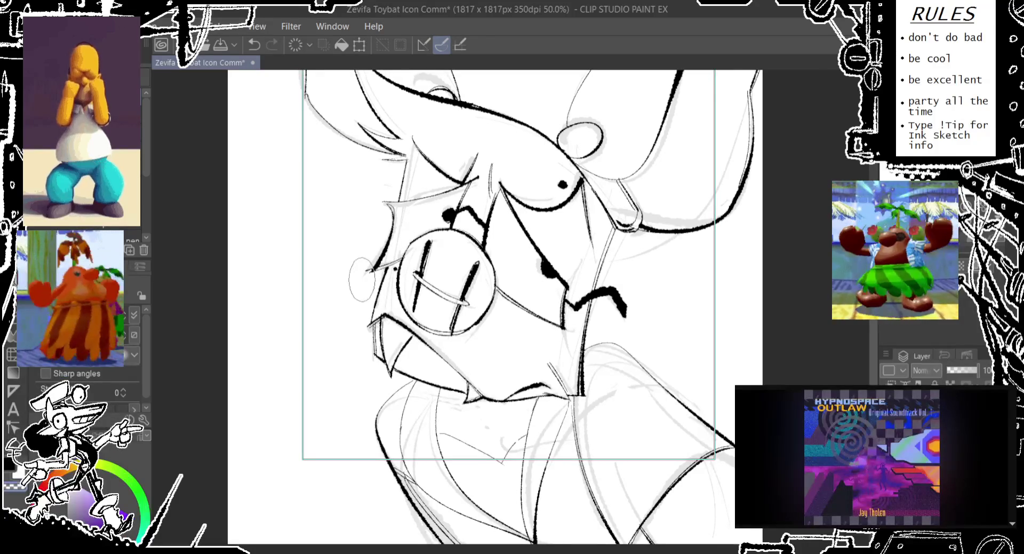
{"action": "left_click_drag", "start_coordinate": [385, 243], "coordinate": [374, 286]}
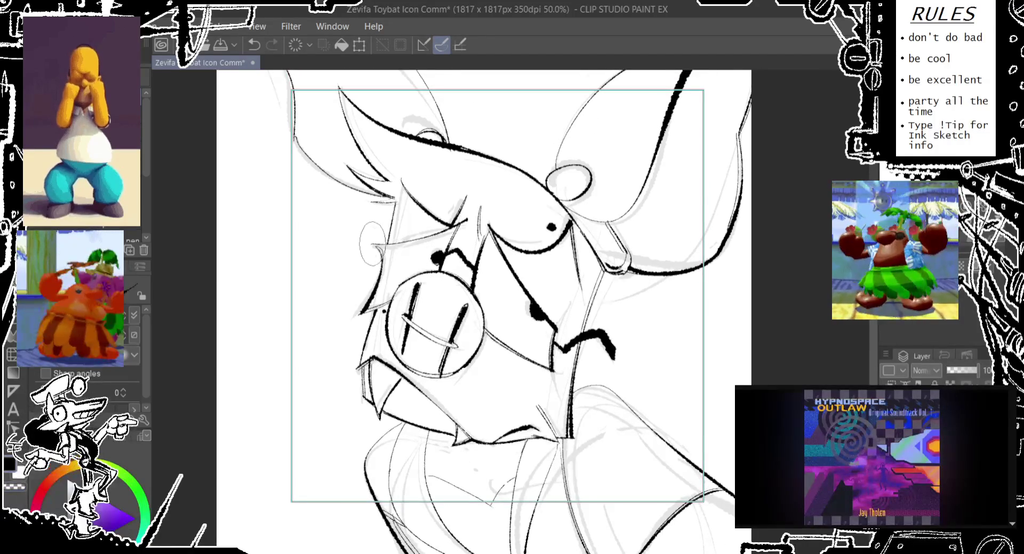
{"action": "key", "text": "ctrl+z"}
{"action": "left_click_drag", "start_coordinate": [371, 245], "coordinate": [450, 224]}
{"action": "key", "text": "ctrl+z"}
{"action": "left_click_drag", "start_coordinate": [355, 248], "coordinate": [426, 241]}
{"action": "key", "text": "ctrl+z"}
{"action": "left_click_drag", "start_coordinate": [365, 242], "coordinate": [376, 246]}
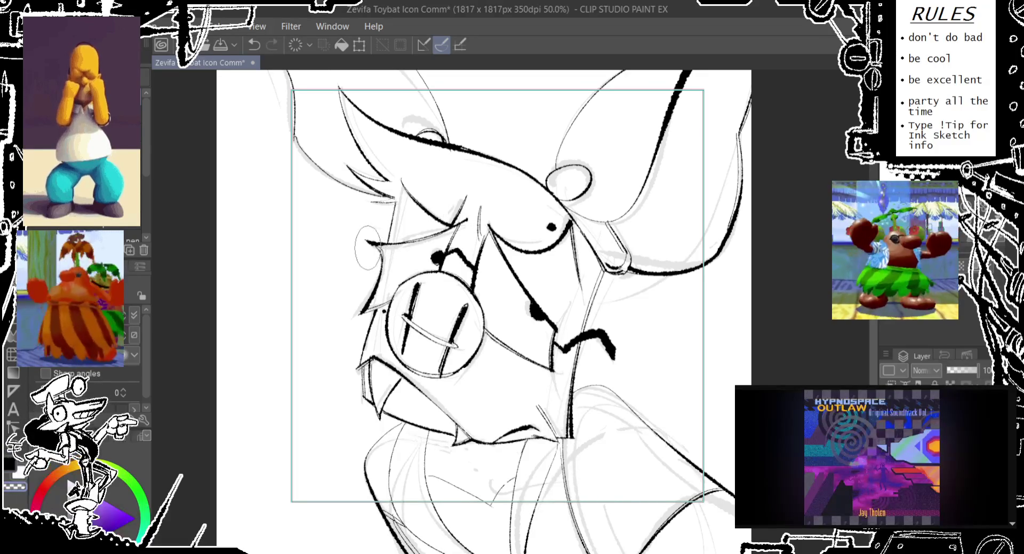
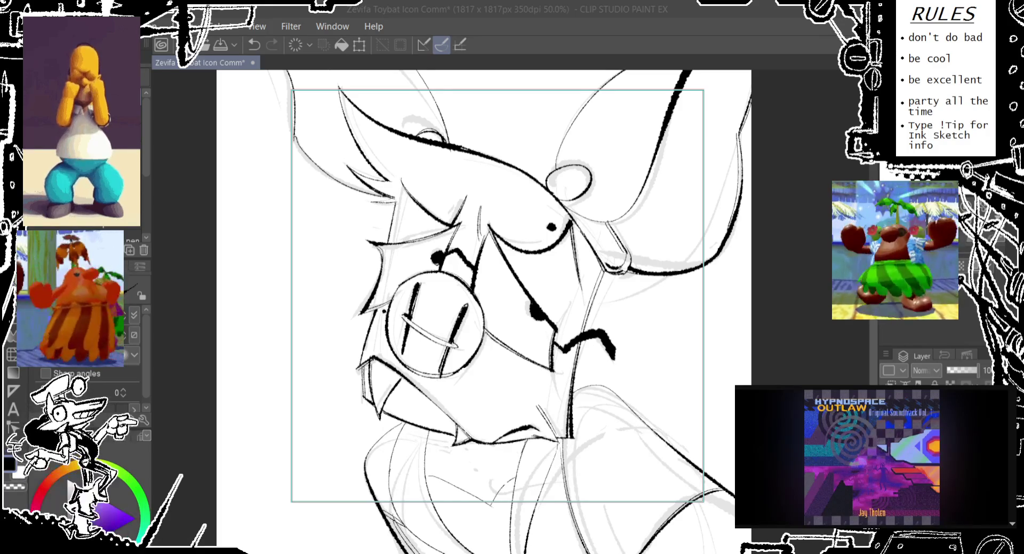
- Centre on the snout and try several jaw and chin ink strokes, undoing each
{"action": "mouse_move", "coordinate": [480, 320]}
{"action": "left_mouse_down"}
{"action": "mouse_move", "coordinate": [452, 216]}
{"action": "mouse_move", "coordinate": [407, 201]}
{"action": "left_mouse_up"}
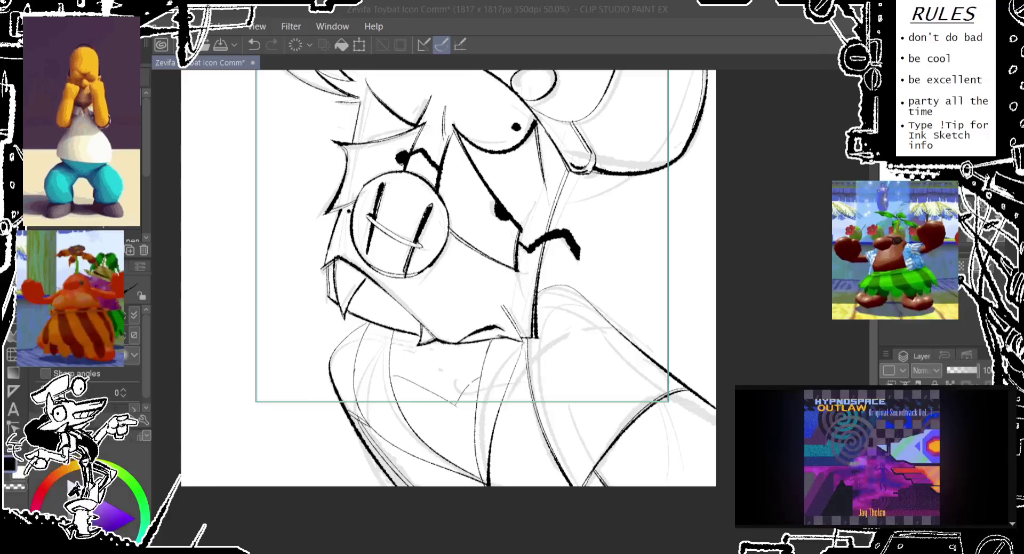
{"action": "key", "text": "ctrl+z"}
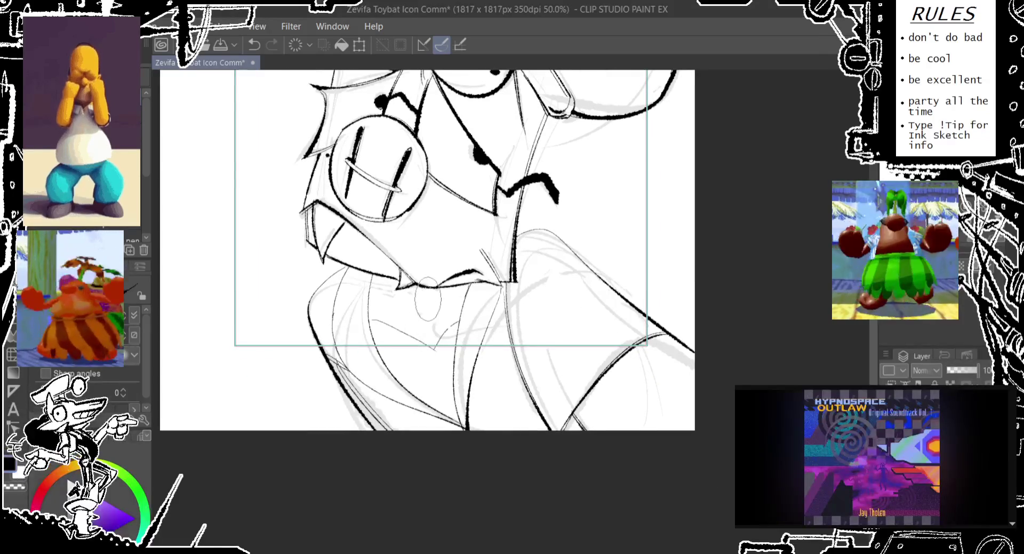
{"action": "left_click_drag", "start_coordinate": [447, 363], "coordinate": [444, 368]}
{"action": "key", "text": "ctrl+z"}
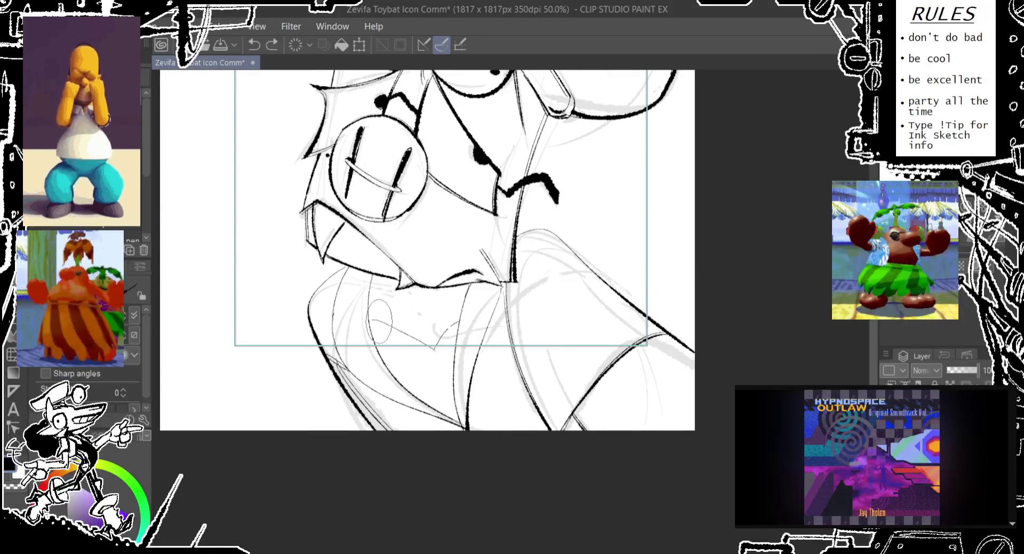
{"action": "left_click_drag", "start_coordinate": [433, 300], "coordinate": [453, 341]}
{"action": "key", "text": "ctrl+z"}
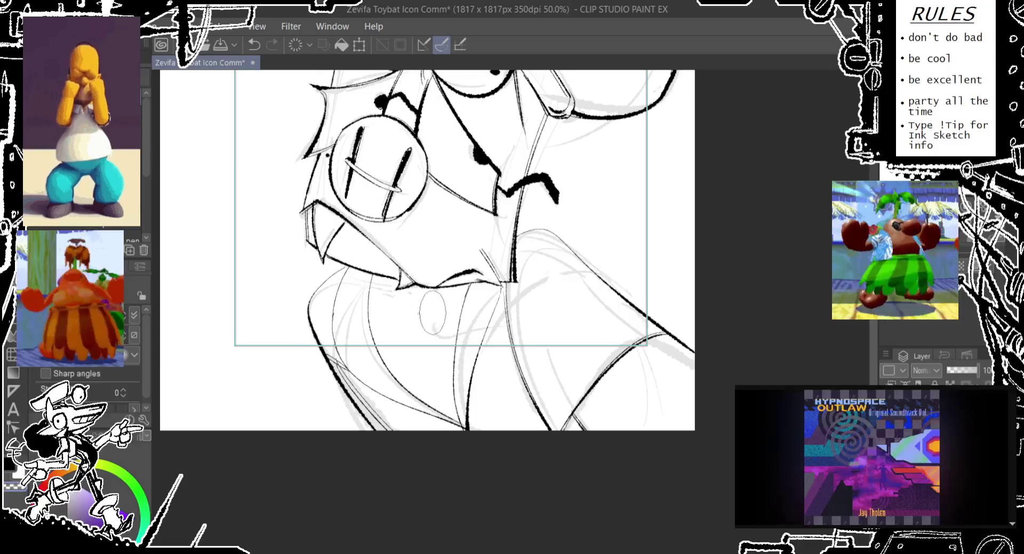
{"action": "left_click_drag", "start_coordinate": [453, 298], "coordinate": [455, 325]}
{"action": "left_click_drag", "start_coordinate": [452, 346], "coordinate": [401, 260]}
{"action": "key", "text": "ctrl+z"}
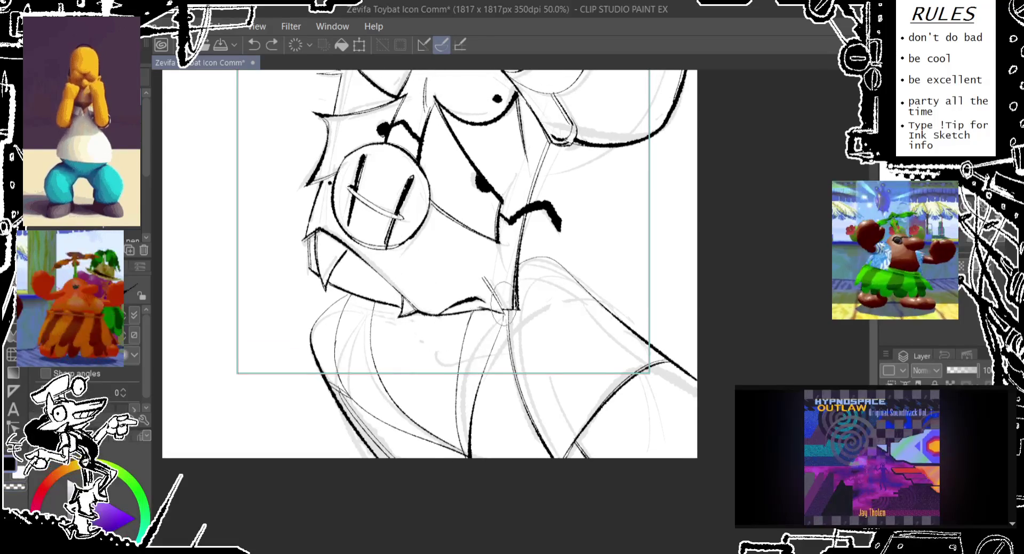
{"action": "left_click_drag", "start_coordinate": [373, 256], "coordinate": [518, 308]}
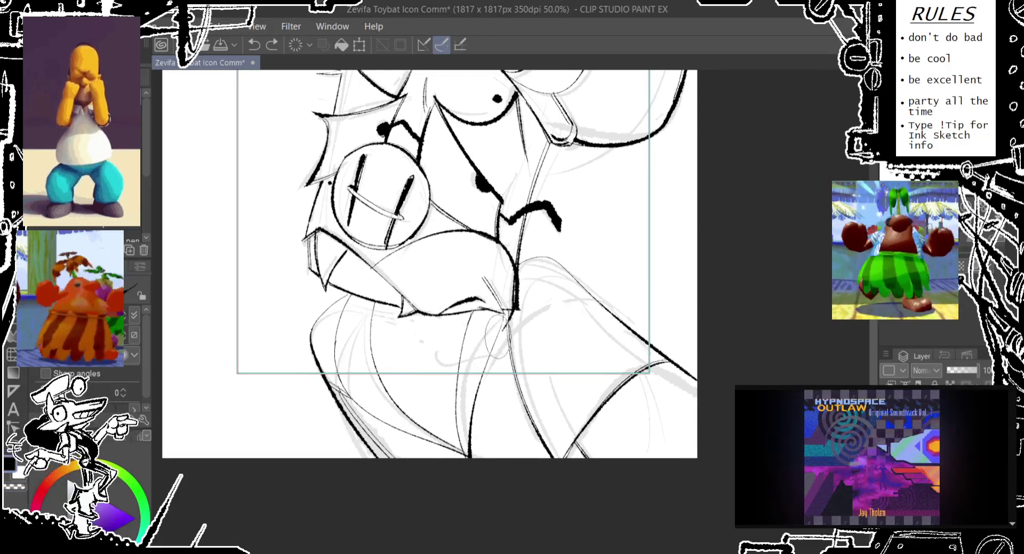
{"action": "key", "text": "ctrl+z"}
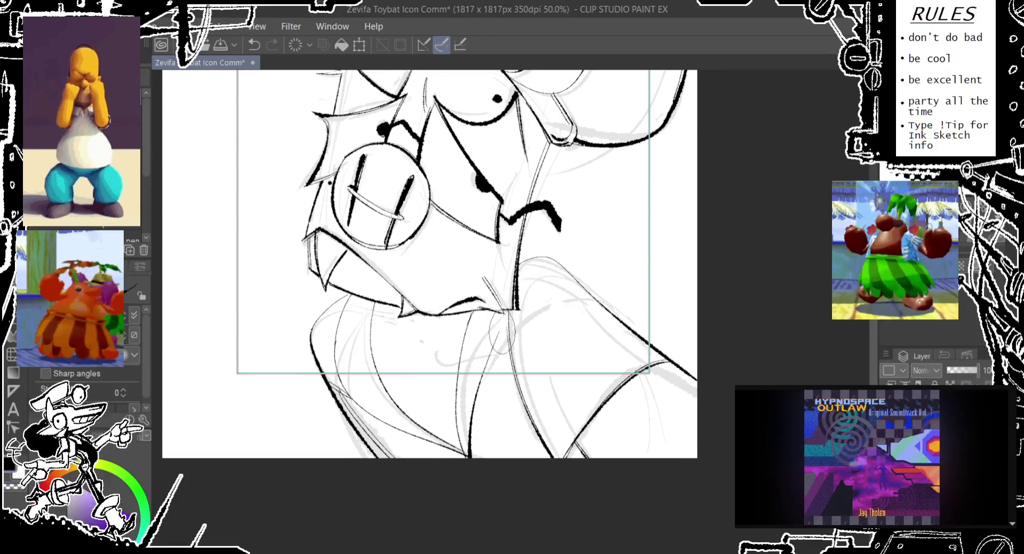
{"action": "key", "text": "ctrl+z"}
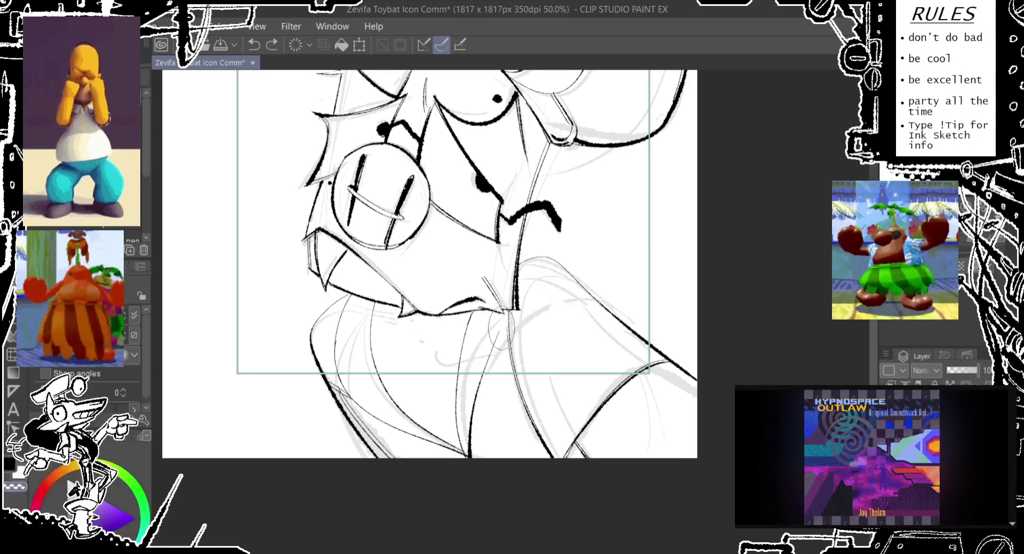
{"action": "left_click_drag", "start_coordinate": [501, 298], "coordinate": [509, 314]}
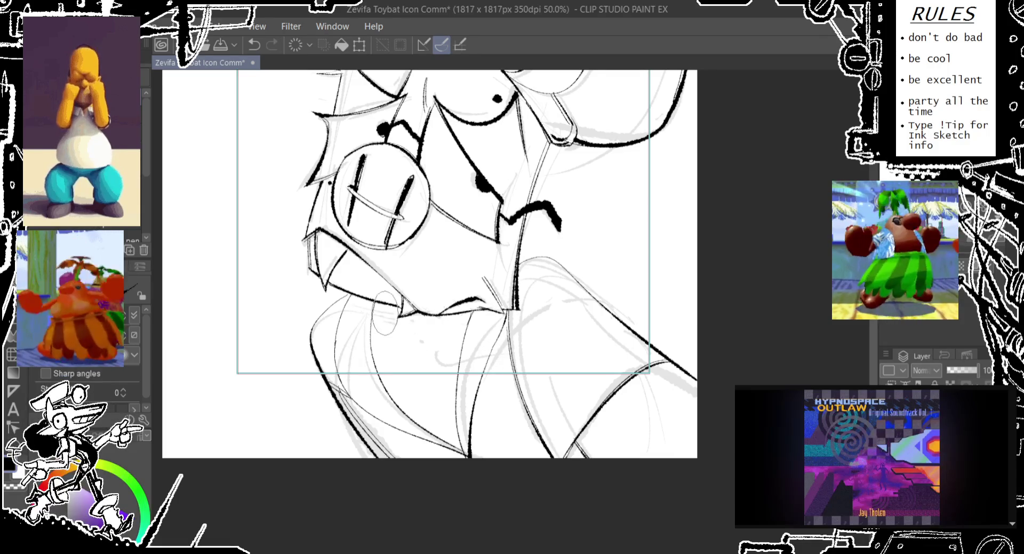
{"action": "key", "text": "ctrl+z"}
{"action": "left_click_drag", "start_coordinate": [399, 309], "coordinate": [458, 320]}
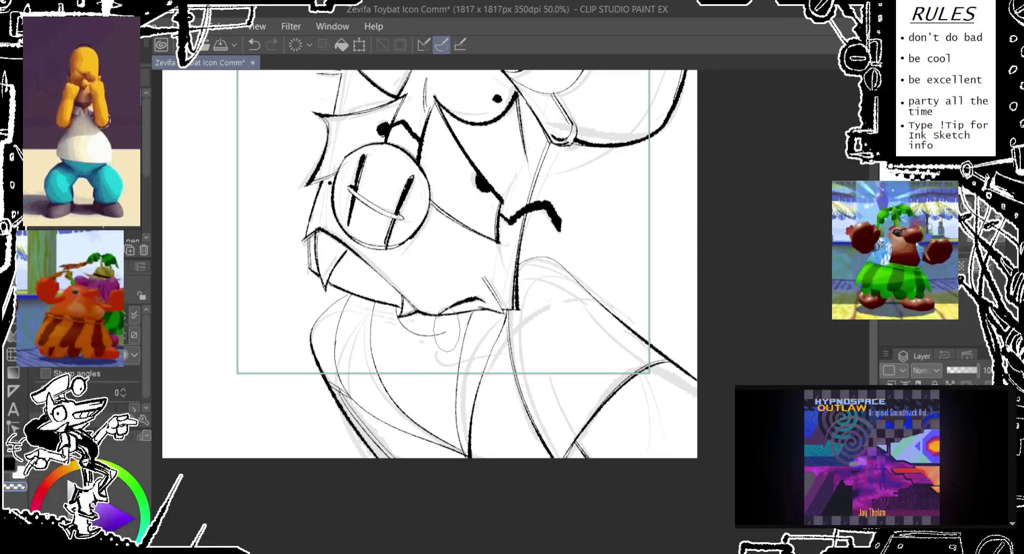
{"action": "key", "text": "ctrl+z"}
{"action": "left_click_drag", "start_coordinate": [448, 320], "coordinate": [468, 299]}
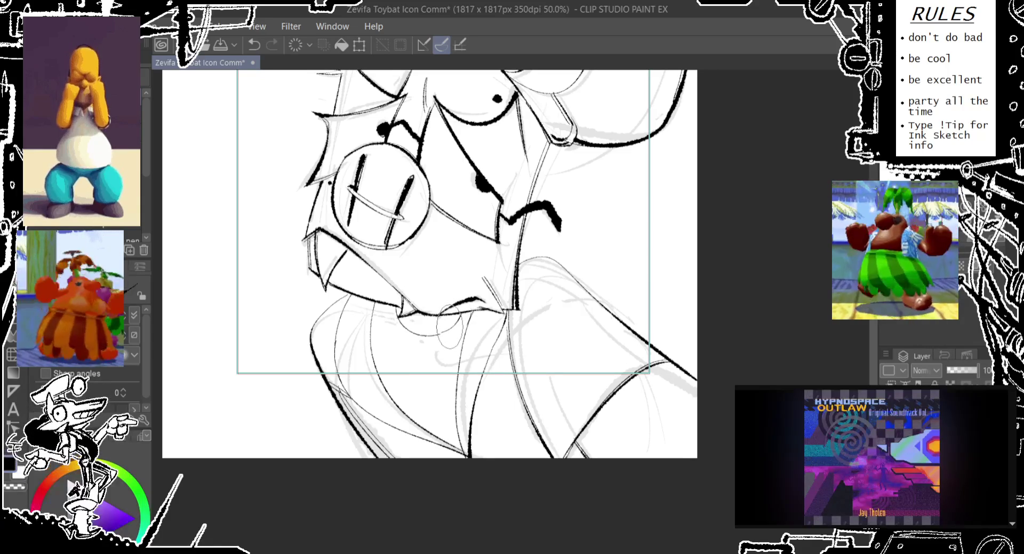
{"action": "left_click", "coordinate": [444, 333]}
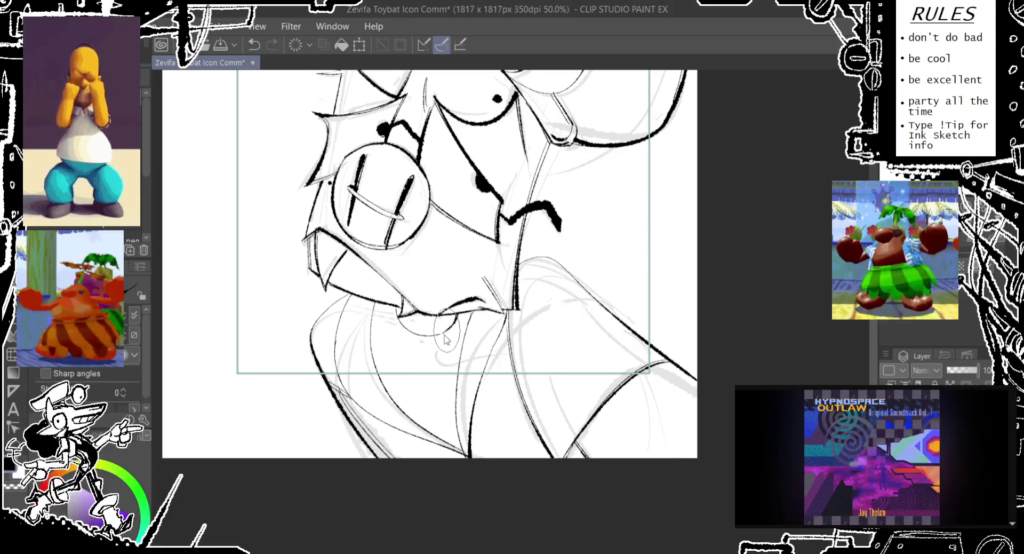
{"action": "key", "text": "ctrl+z"}
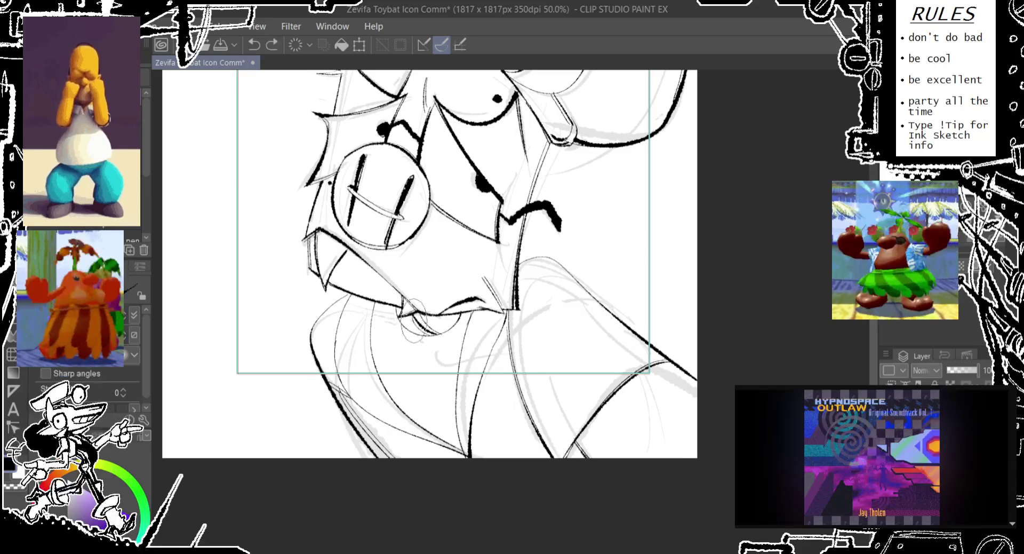
- Try strokes below the mouth, including a V-shaped line, undoing each attempt
{"action": "left_click_drag", "start_coordinate": [406, 332], "coordinate": [405, 335]}
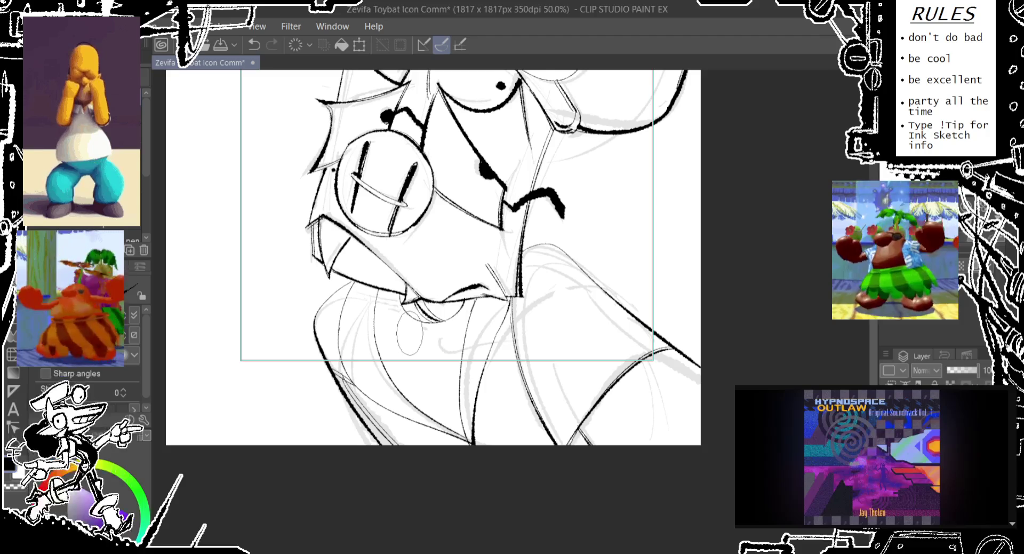
{"action": "key", "text": "ctrl+z"}
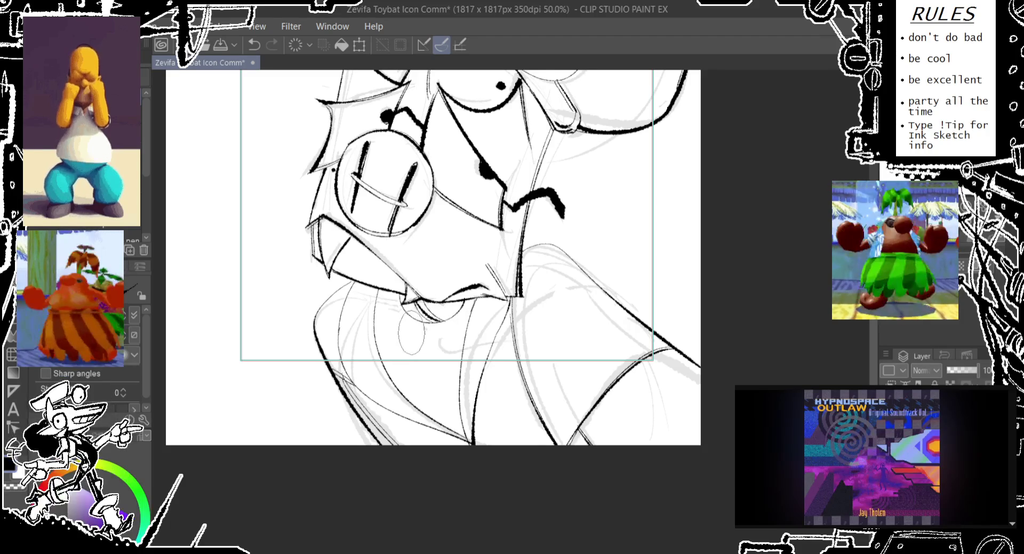
{"action": "key", "text": "ctrl+z"}
{"action": "left_click_drag", "start_coordinate": [376, 276], "coordinate": [381, 278]}
{"action": "key", "text": "ctrl+z"}
{"action": "key", "text": "ctrl+z"}
{"action": "left_click_drag", "start_coordinate": [412, 379], "coordinate": [383, 358]}
{"action": "key", "text": "ctrl+z"}
{"action": "key", "text": "ctrl+z"}
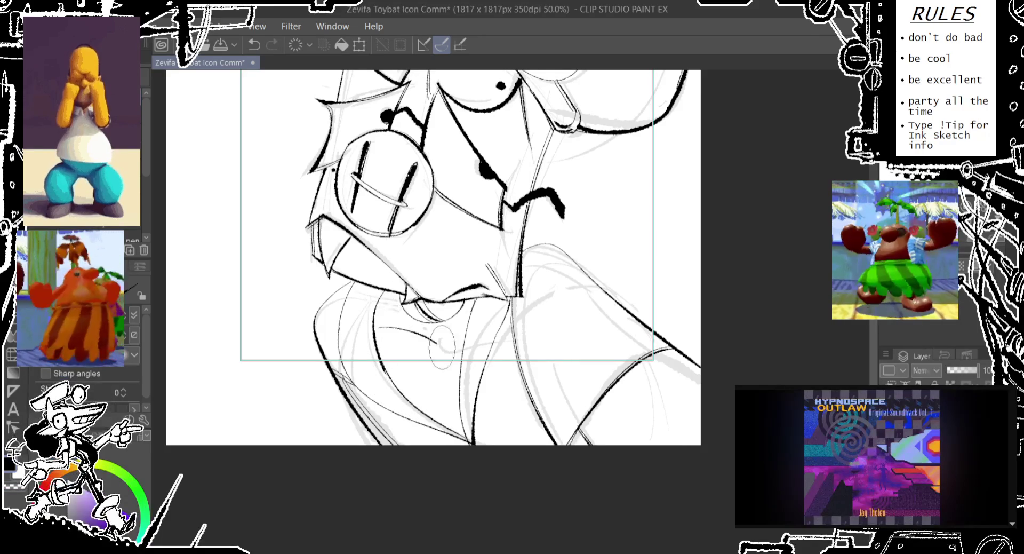
{"action": "mouse_move", "coordinate": [441, 334]}
{"action": "left_mouse_down"}
{"action": "mouse_move", "coordinate": [428, 328]}
{"action": "mouse_move", "coordinate": [489, 298]}
{"action": "mouse_move", "coordinate": [456, 323]}
{"action": "mouse_move", "coordinate": [466, 302]}
{"action": "left_mouse_up"}
{"action": "key", "text": "ctrl+z"}
{"action": "key", "text": "ctrl+z"}
{"action": "key", "text": "ctrl+z"}
{"action": "key", "text": "ctrl+z"}
{"action": "key", "text": "ctrl+z"}
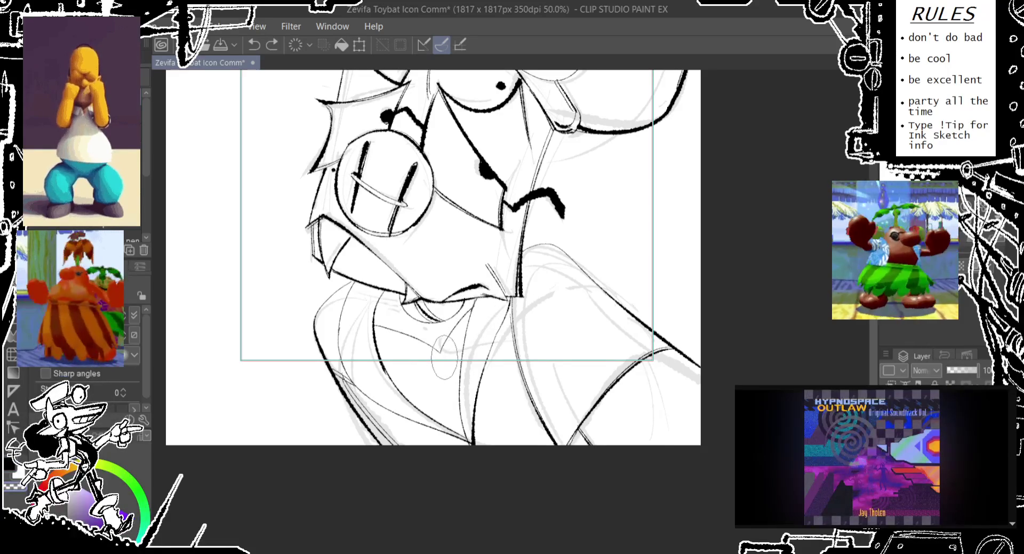
{"action": "left_click_drag", "start_coordinate": [444, 346], "coordinate": [469, 438]}
{"action": "key", "text": "ctrl+z"}
{"action": "left_click_drag", "start_coordinate": [442, 341], "coordinate": [468, 438]}
{"action": "key", "text": "ctrl+z"}
{"action": "left_click_drag", "start_coordinate": [441, 339], "coordinate": [469, 440]}
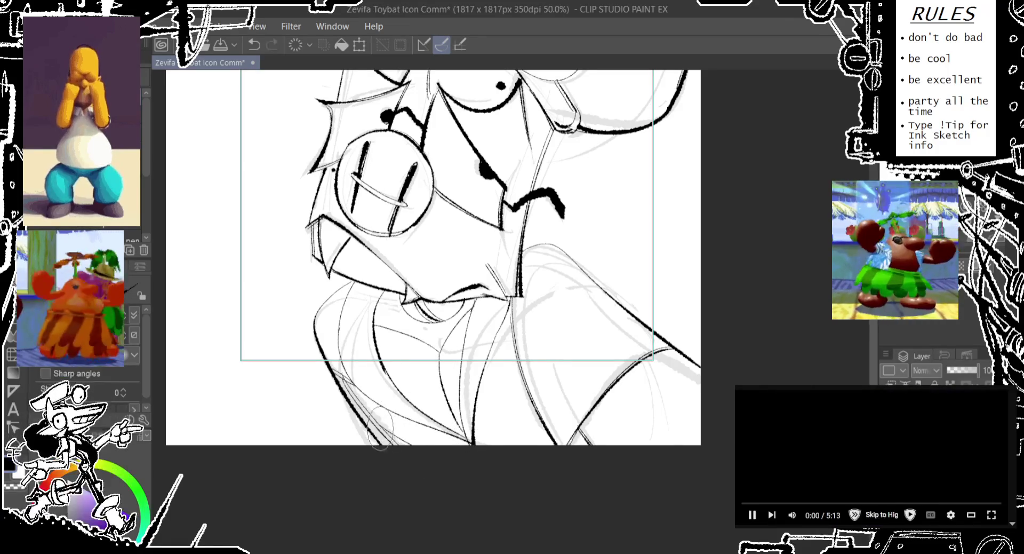
{"action": "key", "text": "ctrl+z"}
{"action": "left_click_drag", "start_coordinate": [507, 392], "coordinate": [552, 424]}
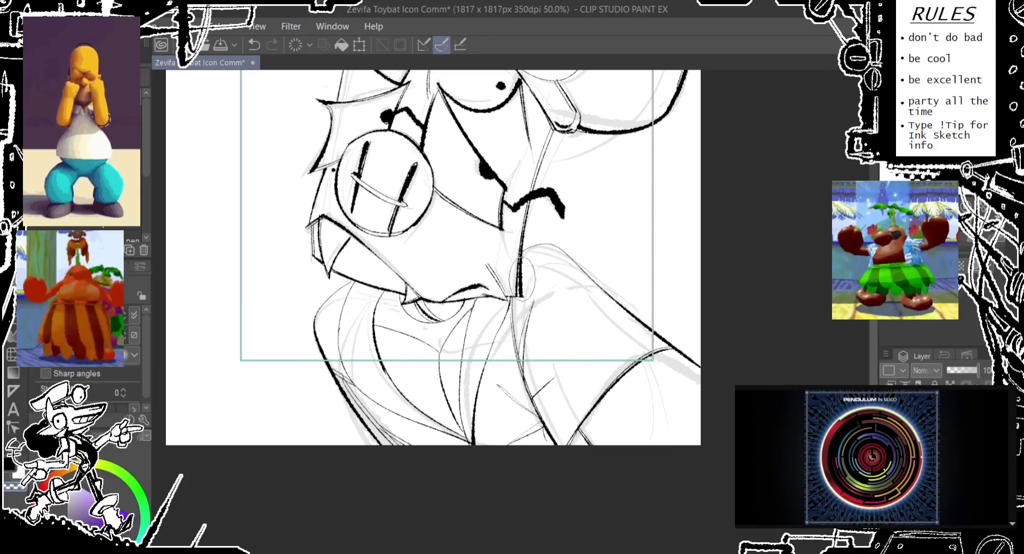
{"action": "left_click_drag", "start_coordinate": [520, 279], "coordinate": [521, 345]}
{"action": "key", "text": "ctrl+z"}
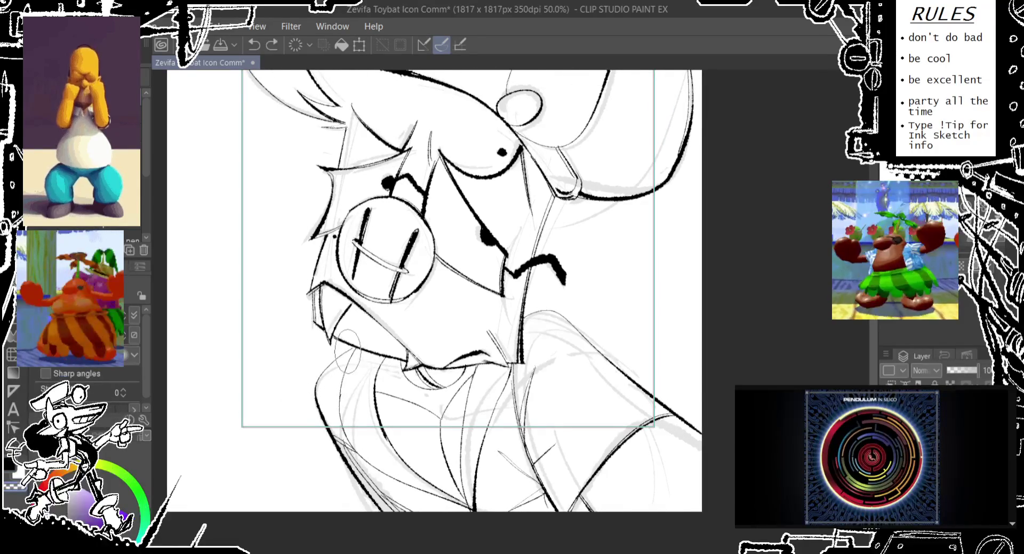
- Try short face-outline and lower-left strokes, undoing the outline attempts
{"action": "left_click_drag", "start_coordinate": [315, 371], "coordinate": [319, 394]}
{"action": "key", "text": "ctrl+z"}
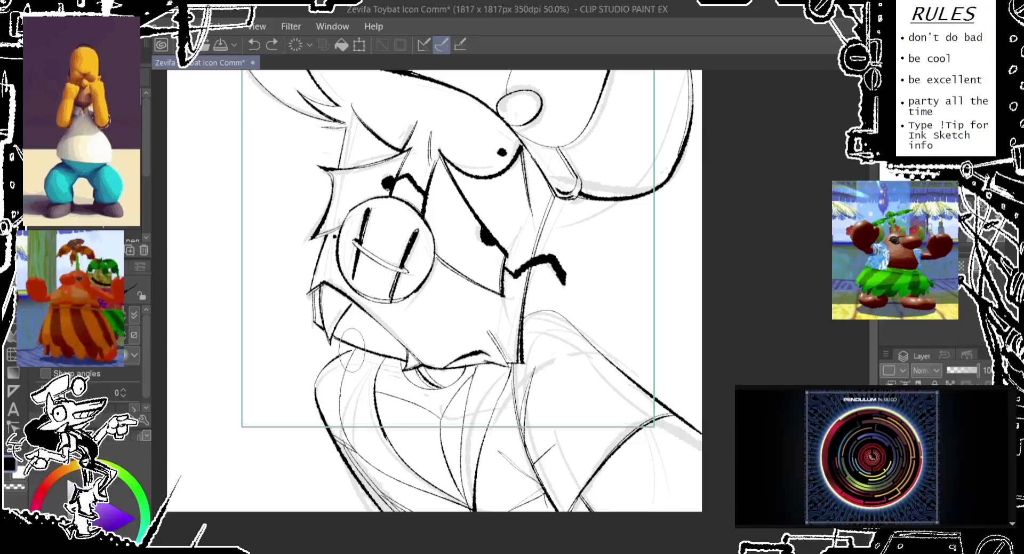
{"action": "key", "text": "ctrl+z"}
{"action": "left_click_drag", "start_coordinate": [341, 358], "coordinate": [320, 403]}
{"action": "key", "text": "ctrl+z"}
{"action": "key", "text": "ctrl+z"}
{"action": "left_click_drag", "start_coordinate": [352, 336], "coordinate": [347, 421]}
{"action": "key", "text": "ctrl+z"}
{"action": "left_click_drag", "start_coordinate": [352, 334], "coordinate": [381, 477]}
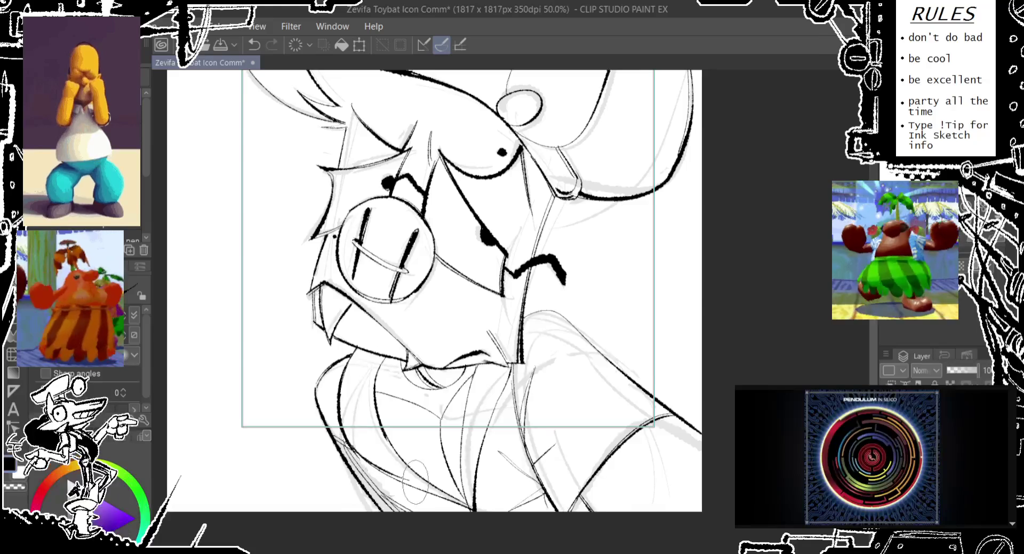
{"action": "key", "text": "ctrl+z"}
{"action": "left_click_drag", "start_coordinate": [350, 451], "coordinate": [440, 512]}
{"action": "key", "text": "ctrl+z"}
{"action": "left_click_drag", "start_coordinate": [344, 432], "coordinate": [440, 504]}
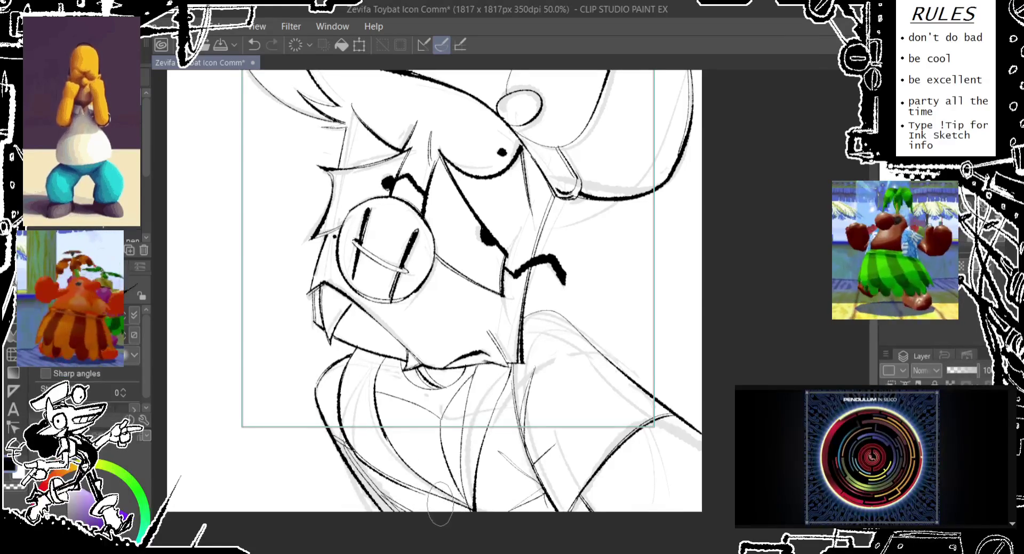
- Ink the dark diagonal arm line down-right from the mouth, retrying it repeatedly
{"action": "mouse_move", "coordinate": [540, 286]}
{"action": "left_mouse_down"}
{"action": "mouse_move", "coordinate": [493, 327]}
{"action": "mouse_move", "coordinate": [591, 433]}
{"action": "left_mouse_up"}
{"action": "key", "text": "ctrl+z"}
{"action": "left_click_drag", "start_coordinate": [474, 341], "coordinate": [539, 405]}
{"action": "key", "text": "ctrl+z"}
{"action": "left_click_drag", "start_coordinate": [472, 353], "coordinate": [560, 422]}
{"action": "key", "text": "ctrl+z"}
{"action": "left_click_drag", "start_coordinate": [474, 352], "coordinate": [602, 438]}
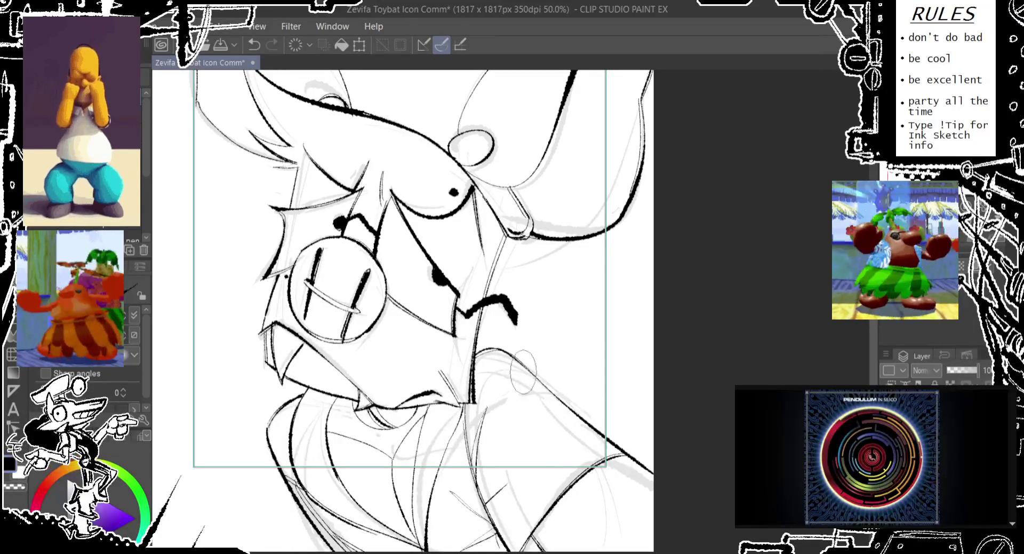
{"action": "key", "text": "ctrl+z"}
{"action": "left_click_drag", "start_coordinate": [496, 346], "coordinate": [626, 450]}
{"action": "key", "text": "ctrl+z"}
{"action": "left_click_drag", "start_coordinate": [496, 344], "coordinate": [635, 458]}
{"action": "key", "text": "ctrl+z"}
{"action": "left_click_drag", "start_coordinate": [493, 342], "coordinate": [652, 477]}
{"action": "key", "text": "ctrl+z"}
{"action": "left_click_drag", "start_coordinate": [510, 353], "coordinate": [653, 480]}
{"action": "key", "text": "ctrl+z"}
{"action": "left_click_drag", "start_coordinate": [510, 352], "coordinate": [653, 469]}
{"action": "key", "text": "ctrl+z"}
{"action": "left_click_drag", "start_coordinate": [499, 346], "coordinate": [664, 474]}
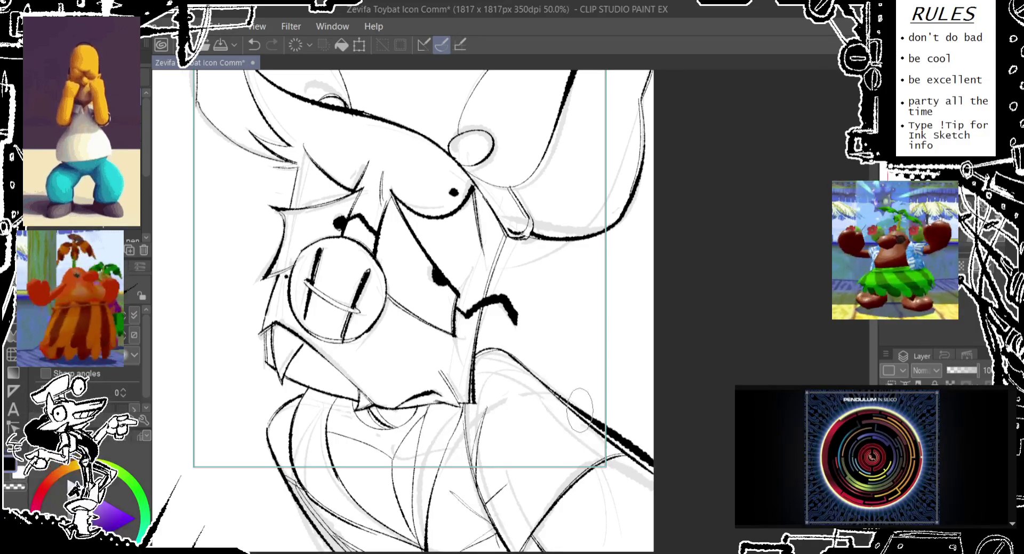
{"action": "key", "text": "ctrl+z"}
- Extend the bold tapered line off the canvas's right edge, refining its end
{"action": "mouse_move", "coordinate": [579, 411]}
{"action": "left_mouse_down"}
{"action": "mouse_move", "coordinate": [540, 330]}
{"action": "mouse_move", "coordinate": [600, 374]}
{"action": "left_mouse_up"}
{"action": "key", "text": "ctrl+z"}
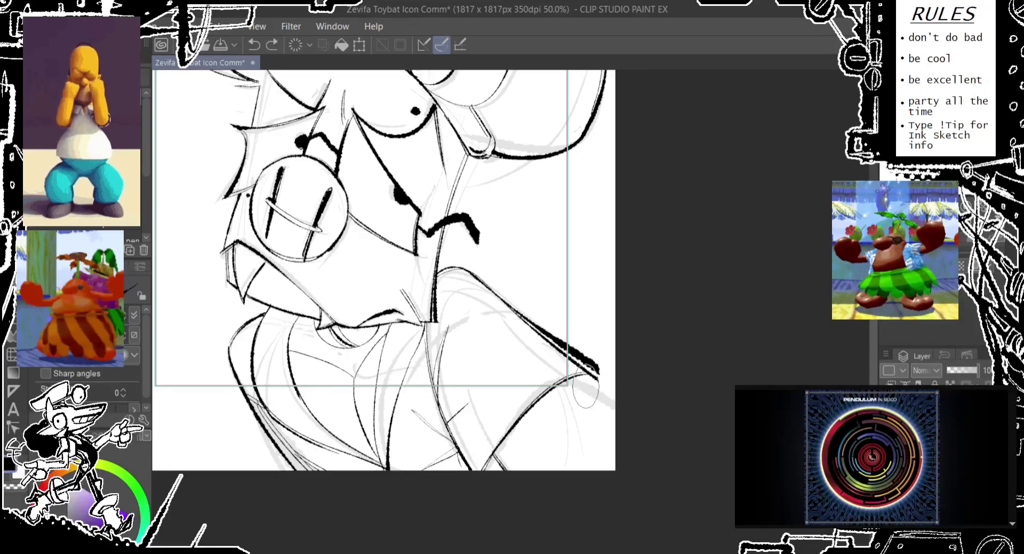
{"action": "left_click_drag", "start_coordinate": [479, 287], "coordinate": [648, 474]}
{"action": "key", "text": "ctrl+z"}
{"action": "left_click_drag", "start_coordinate": [491, 292], "coordinate": [646, 464]}
{"action": "key", "text": "ctrl+z"}
{"action": "mouse_move", "coordinate": [566, 380]}
{"action": "left_mouse_down"}
{"action": "mouse_move", "coordinate": [614, 424]}
{"action": "mouse_move", "coordinate": [563, 377]}
{"action": "left_mouse_up"}
{"action": "key", "text": "ctrl+z"}
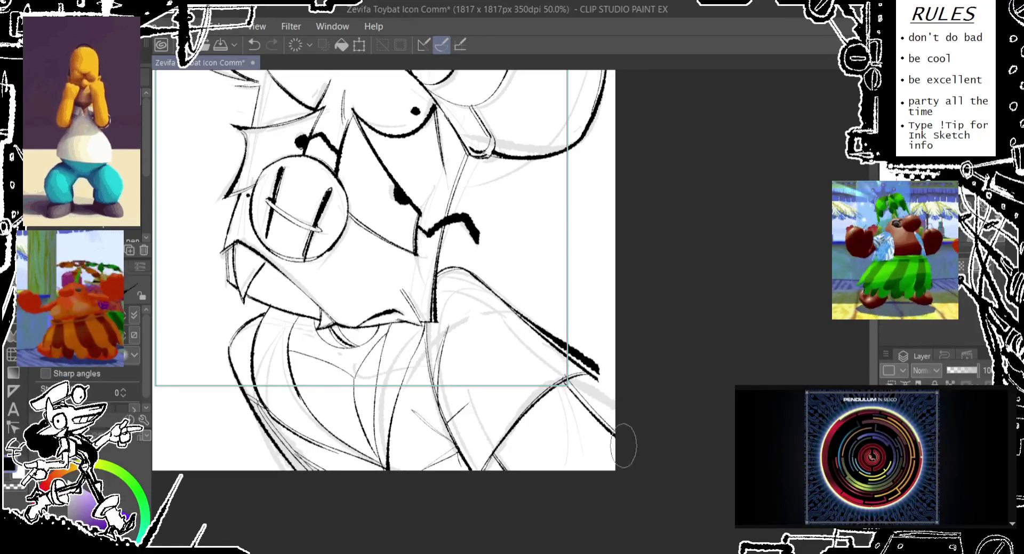
{"action": "key", "text": "ctrl+z"}
{"action": "key", "text": "ctrl+z"}
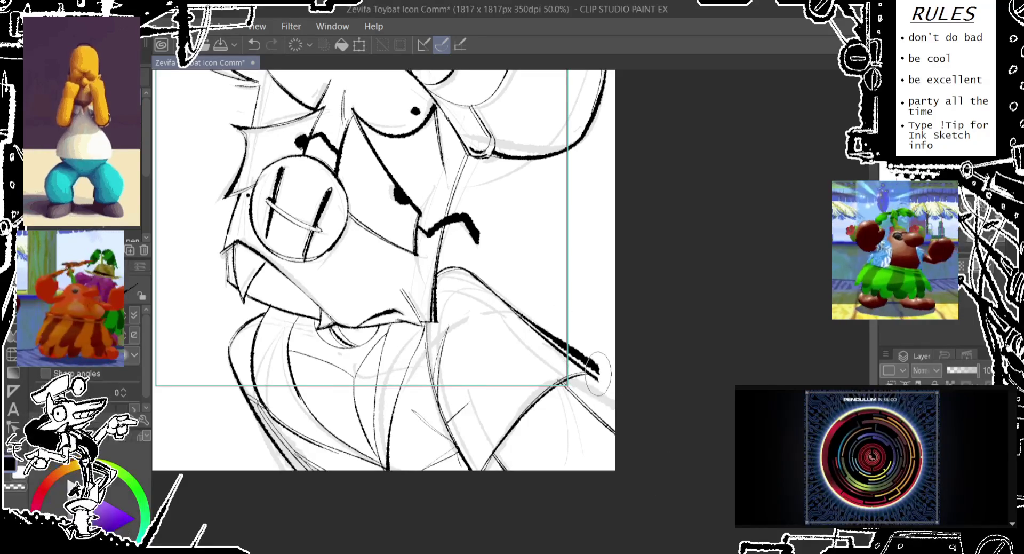
{"action": "left_click_drag", "start_coordinate": [584, 405], "coordinate": [591, 398]}
{"action": "key", "text": "ctrl+z"}
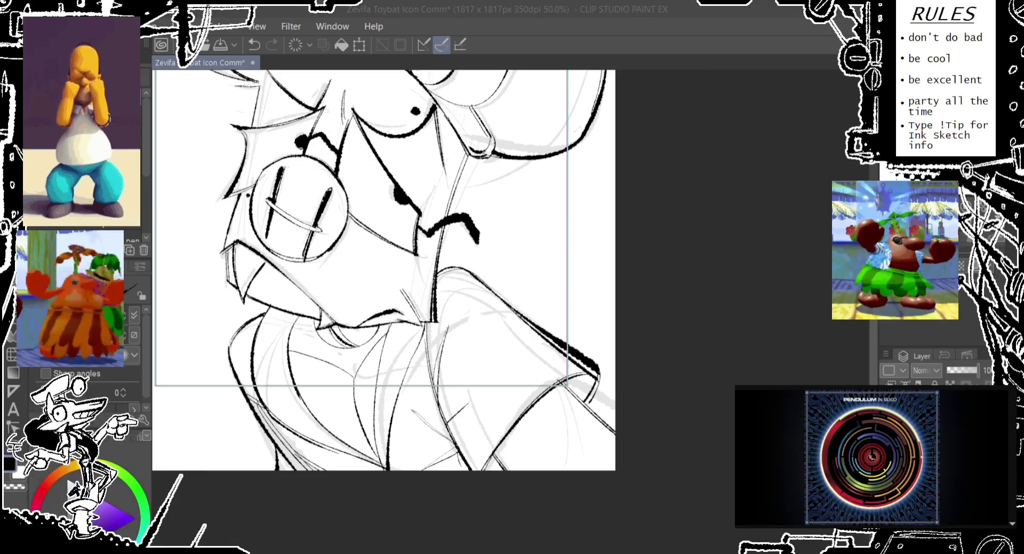
{"action": "left_click_drag", "start_coordinate": [434, 66], "coordinate": [413, 207]}
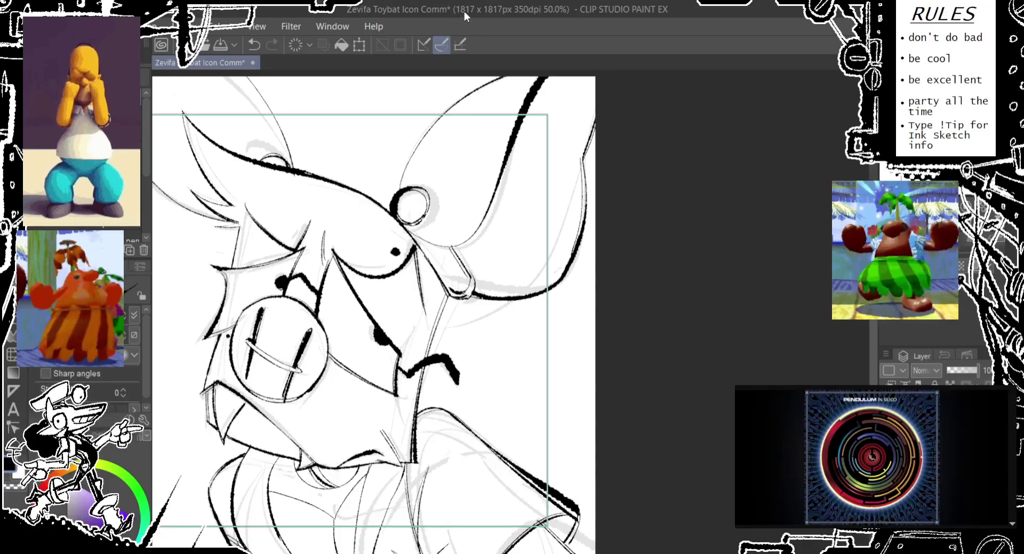
- Draw a thin circle around the bat's eye and pan the drawing to recentre it
{"action": "left_click_drag", "start_coordinate": [420, 183], "coordinate": [412, 221]}
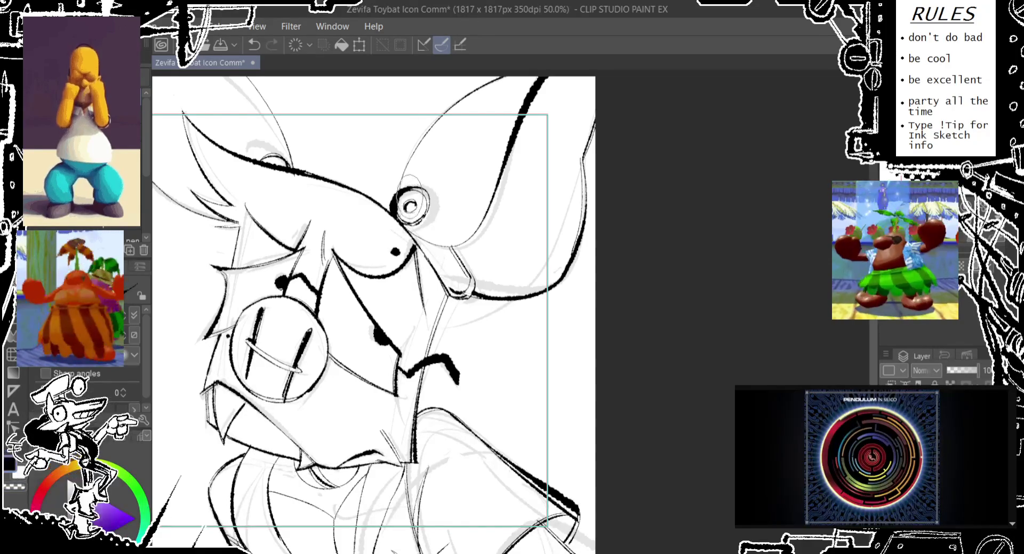
{"action": "mouse_move", "coordinate": [301, 174]}
{"action": "left_mouse_down"}
{"action": "mouse_move", "coordinate": [381, 184]}
{"action": "mouse_move", "coordinate": [407, 212]}
{"action": "left_mouse_up"}
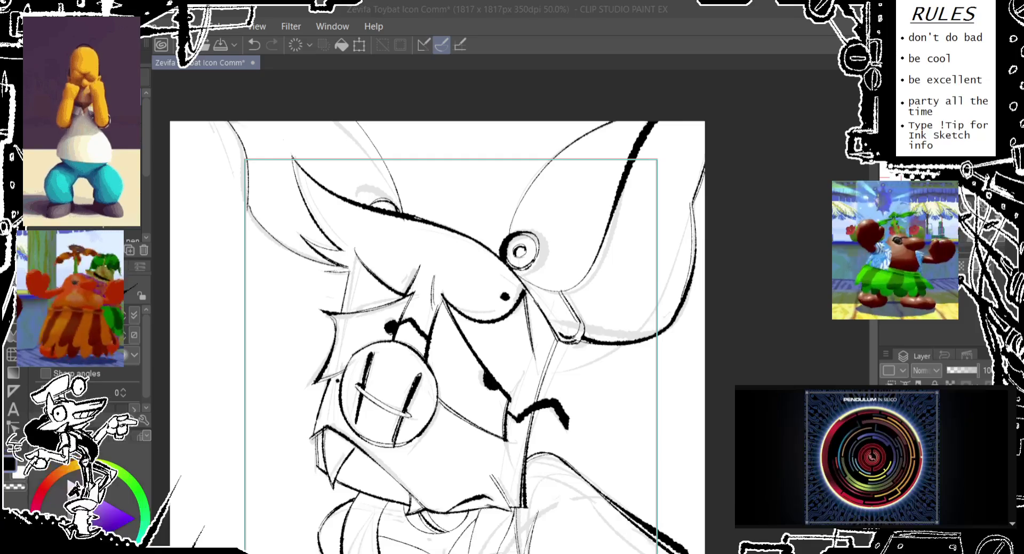
{"action": "left_click", "coordinate": [572, 36]}
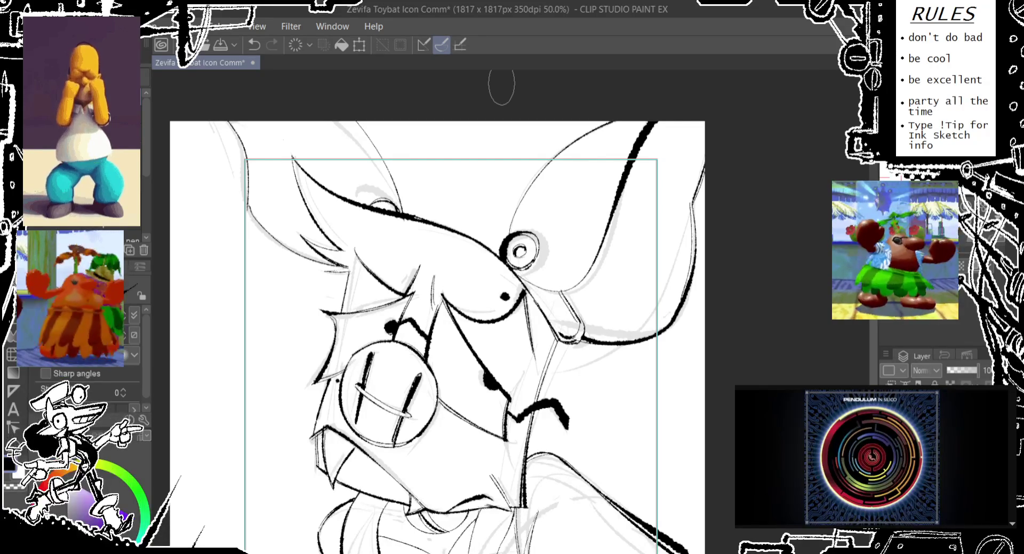
- Zoom in and ink the nose circle's left and top edges
{"action": "scroll", "coordinate": [434, 250], "scroll_direction": "down", "scroll_amount": 2}
{"action": "scroll", "coordinate": [427, 230], "scroll_direction": "down", "scroll_amount": 1}
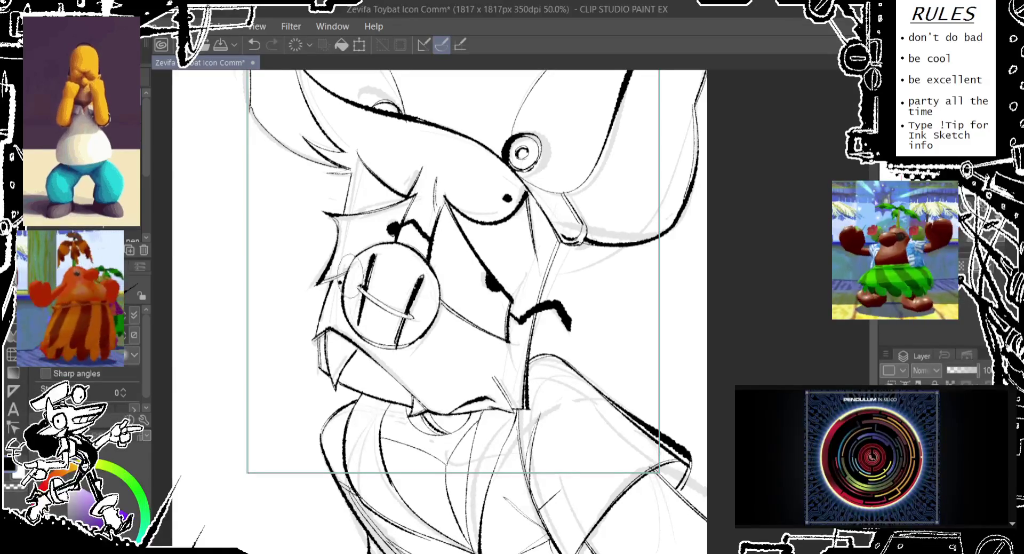
{"action": "left_click_drag", "start_coordinate": [342, 320], "coordinate": [354, 255]}
{"action": "key", "text": "ctrl+z"}
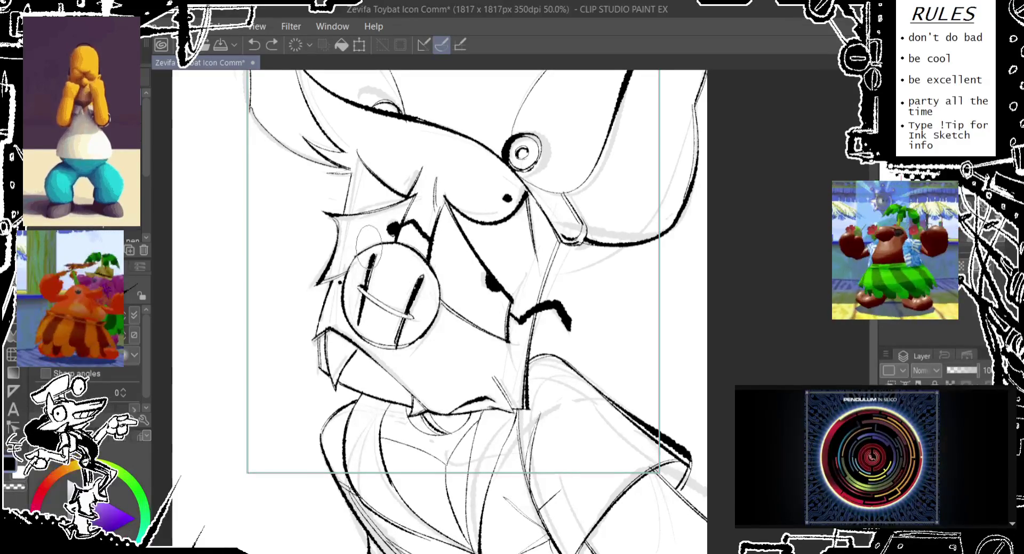
{"action": "left_click_drag", "start_coordinate": [341, 320], "coordinate": [373, 240]}
{"action": "key", "text": "ctrl+z"}
{"action": "scroll", "coordinate": [348, 328], "scroll_direction": "up", "scroll_amount": 3}
{"action": "mouse_move", "coordinate": [374, 382]}
{"action": "left_mouse_down"}
{"action": "mouse_move", "coordinate": [336, 296]}
{"action": "mouse_move", "coordinate": [448, 174]}
{"action": "left_mouse_up"}
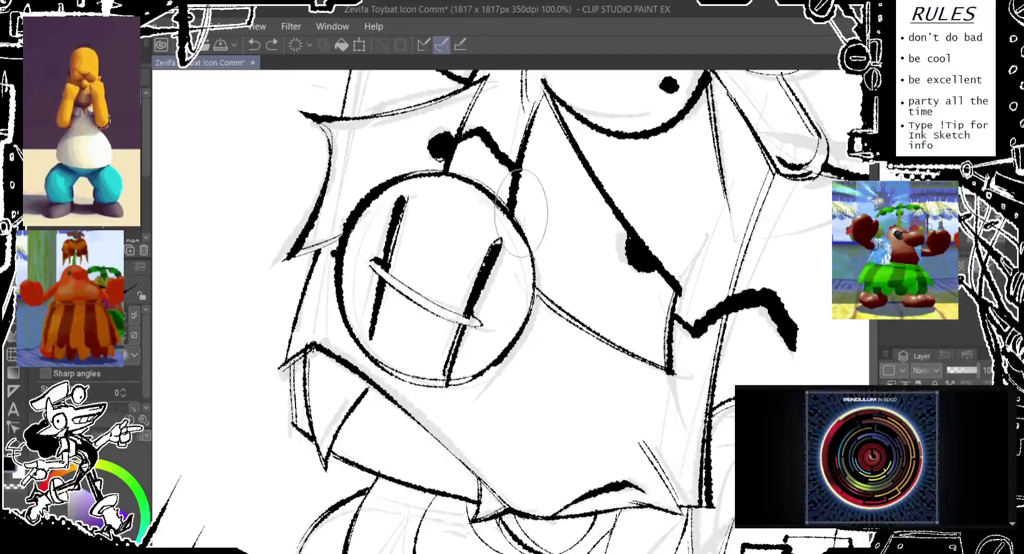
- Ink the nose circle's right edge, then zoom out and hide the ink lines
{"action": "key", "text": "ctrl+z"}
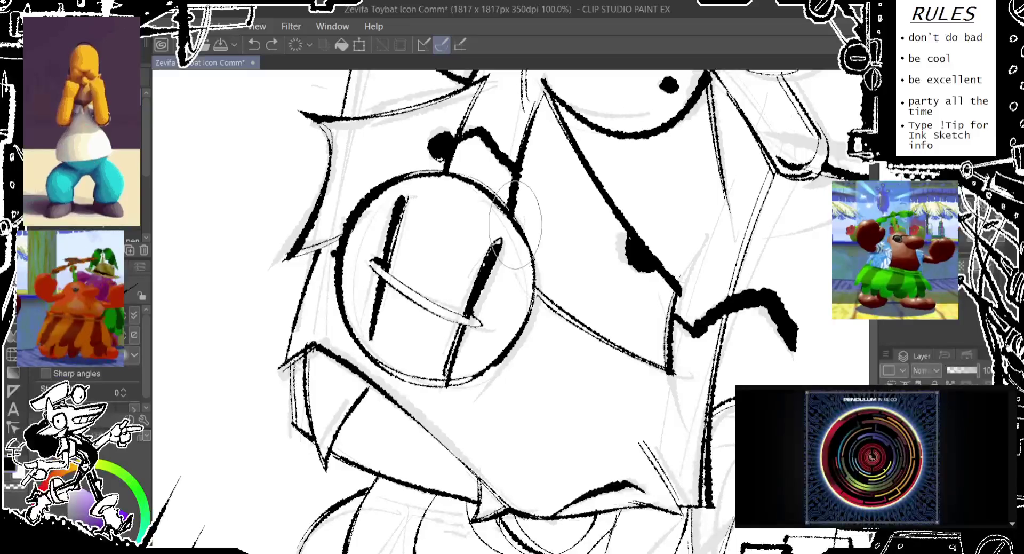
{"action": "left_click_drag", "start_coordinate": [530, 235], "coordinate": [523, 362]}
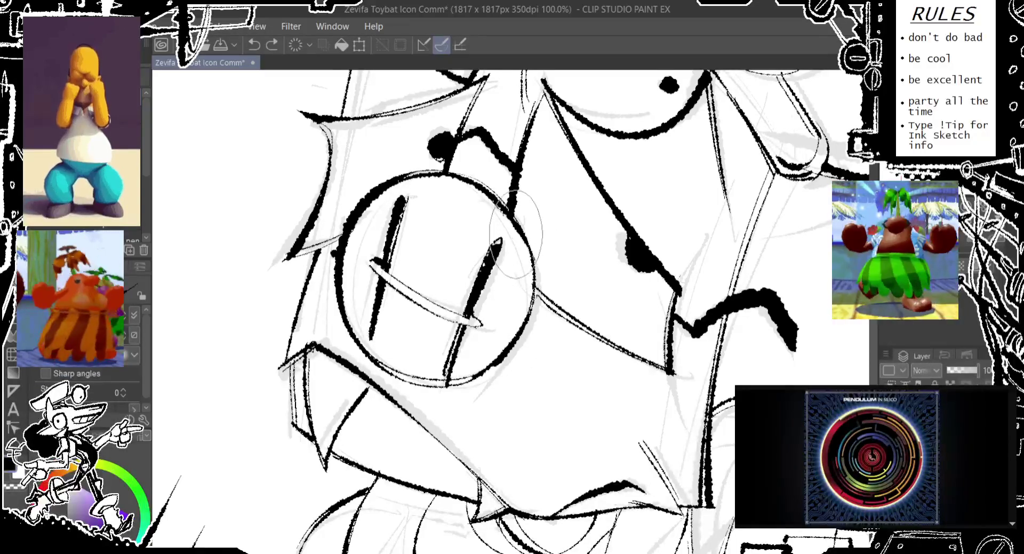
{"action": "key", "text": "ctrl+z"}
{"action": "left_click_drag", "start_coordinate": [529, 314], "coordinate": [525, 213]}
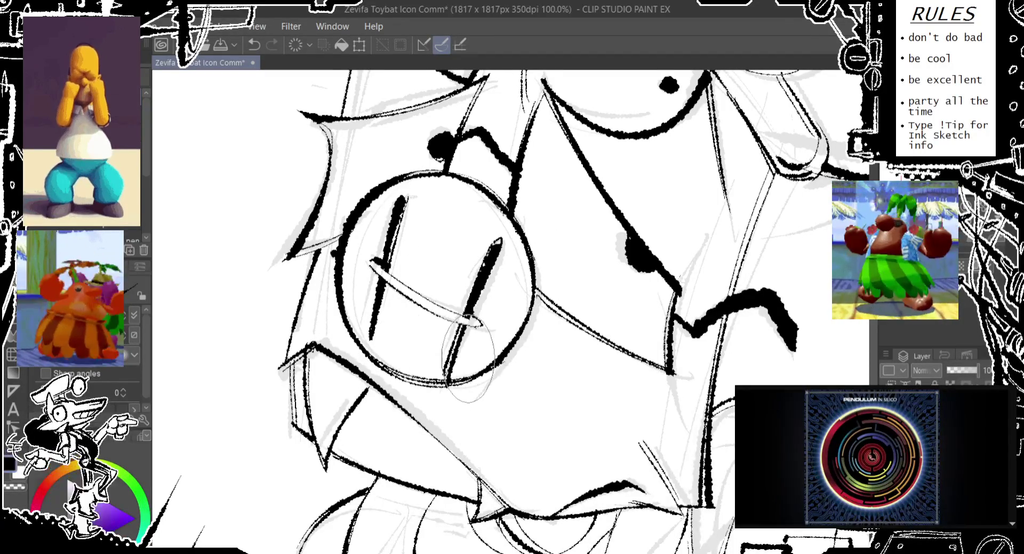
{"action": "key", "text": "ctrl+z"}
{"action": "key", "text": "ctrl+y"}
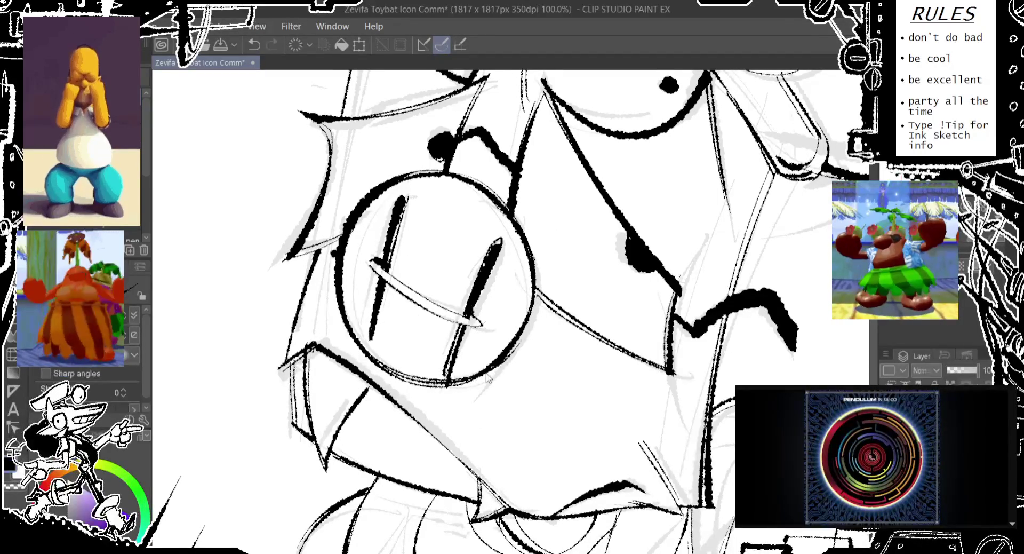
{"action": "scroll", "coordinate": [507, 232], "scroll_direction": "down", "scroll_amount": 1}
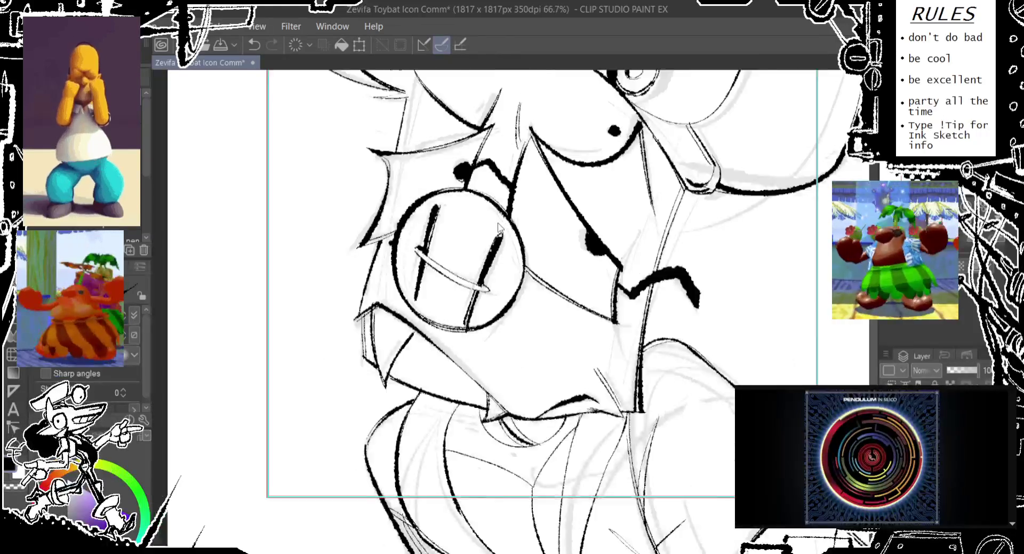
{"action": "scroll", "coordinate": [504, 230], "scroll_direction": "down", "scroll_amount": 1}
{"action": "scroll", "coordinate": [499, 207], "scroll_direction": "down", "scroll_amount": 1}
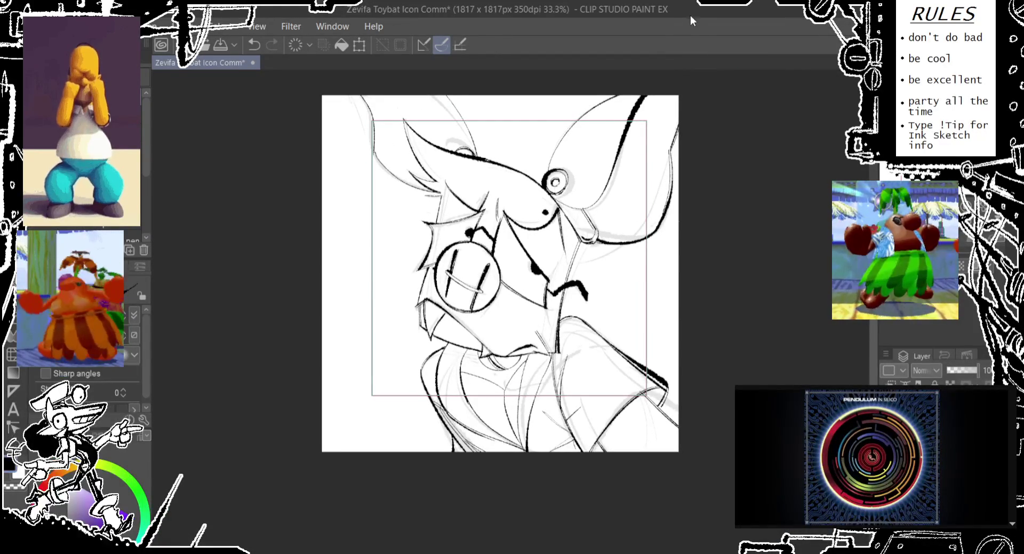
{"action": "key", "text": "Delete"}
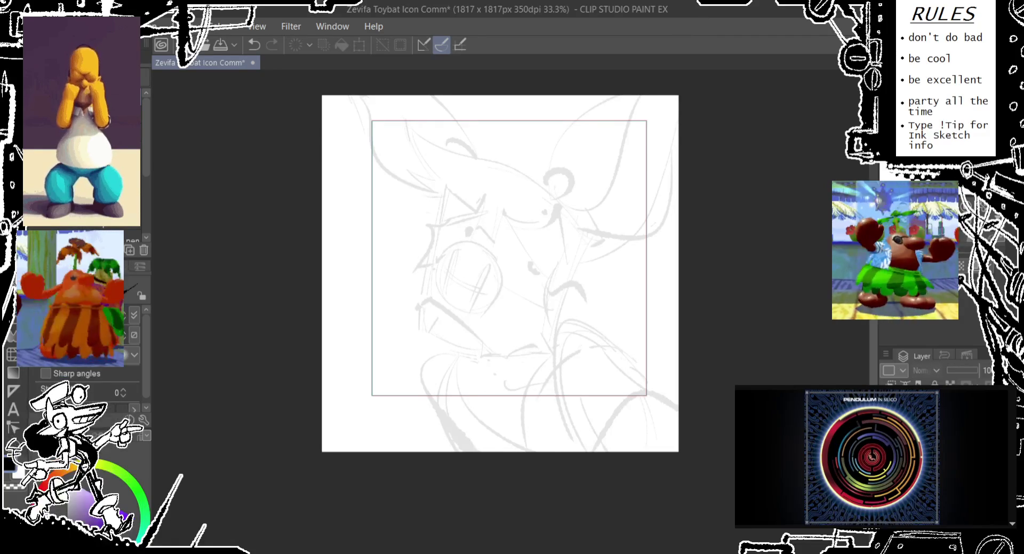
- Show the ink lines again, zoom in, and remove a stray oval near the jaw
{"action": "key", "text": "ctrl+z"}
{"action": "scroll", "coordinate": [561, 288], "scroll_direction": "up", "scroll_amount": 2}
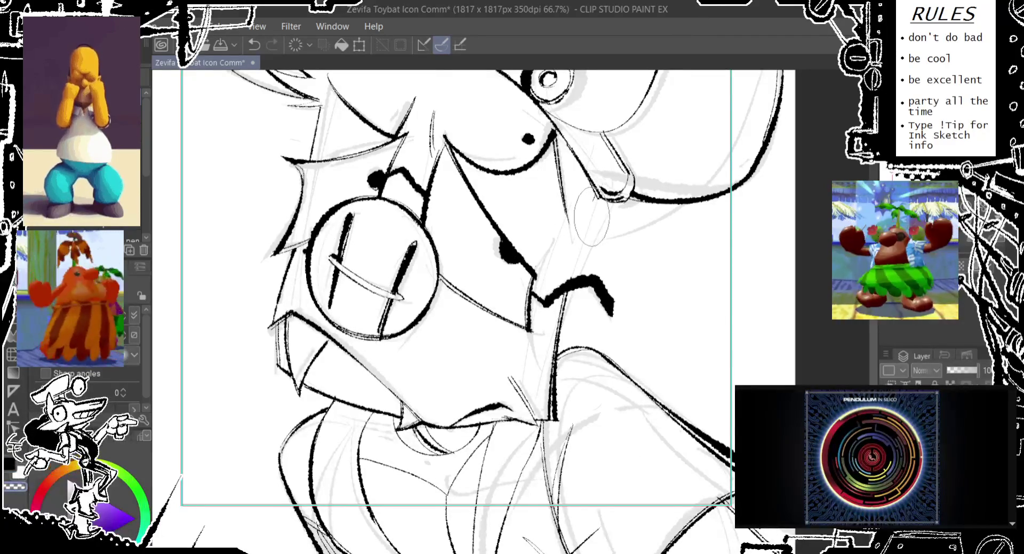
{"action": "key", "text": "ctrl+z"}
{"action": "left_click_drag", "start_coordinate": [603, 178], "coordinate": [592, 184]}
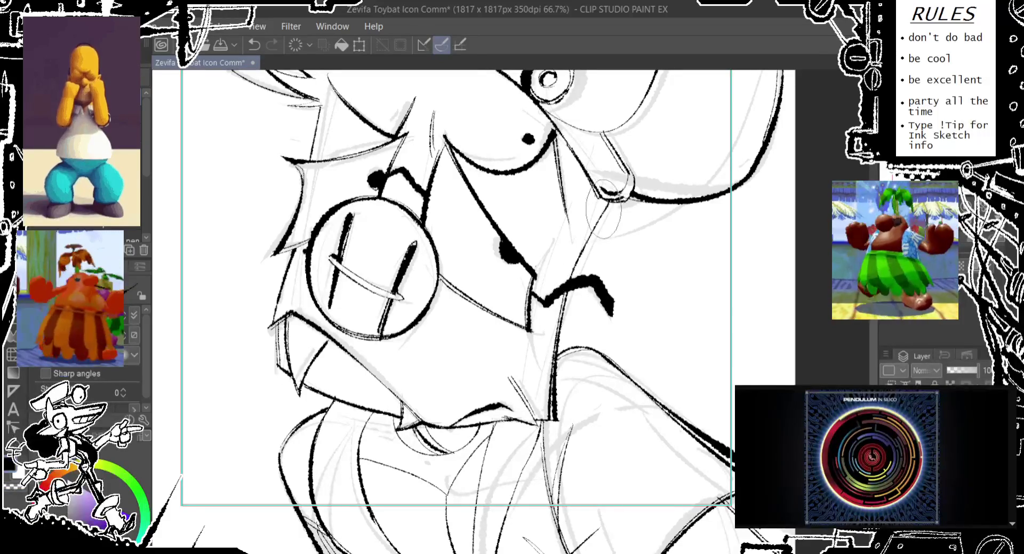
{"action": "key", "text": "ctrl+z"}
- Draw the ink line from the mouth up the cheek beside the snout, then zoom out
{"action": "left_click_drag", "start_coordinate": [587, 256], "coordinate": [565, 299]}
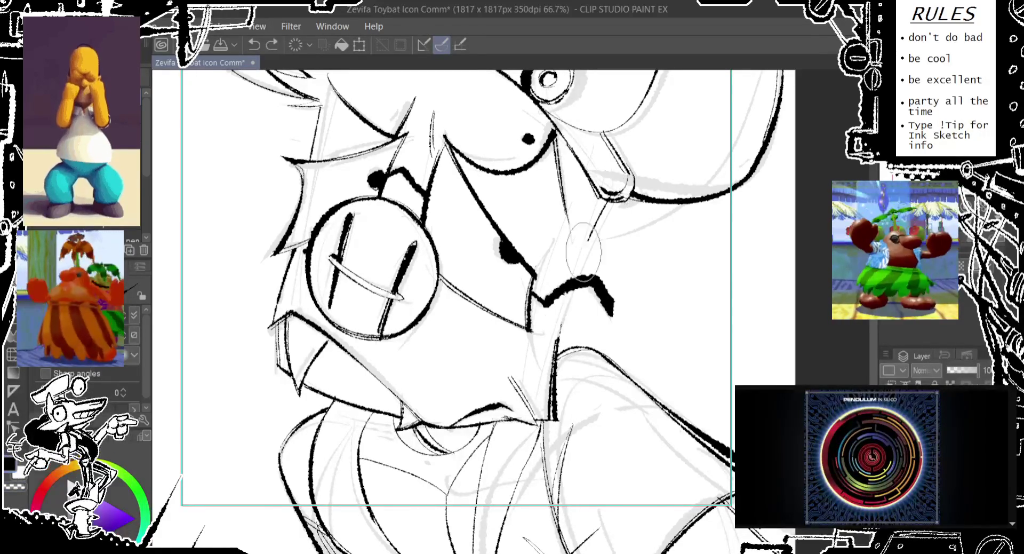
{"action": "left_click_drag", "start_coordinate": [557, 341], "coordinate": [605, 198]}
{"action": "key", "text": "ctrl+z"}
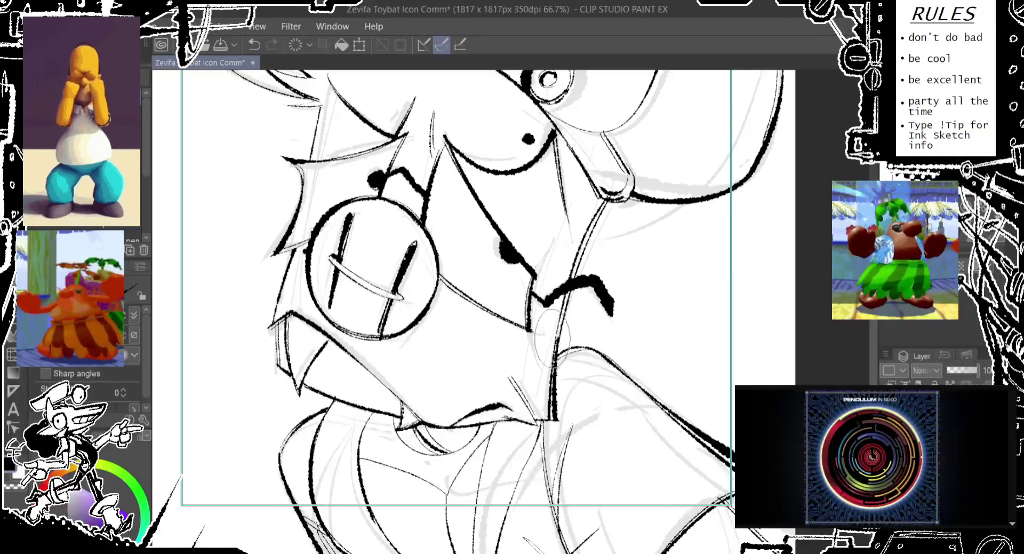
{"action": "mouse_move", "coordinate": [560, 323]}
{"action": "left_mouse_down"}
{"action": "mouse_move", "coordinate": [608, 181]}
{"action": "mouse_move", "coordinate": [572, 244]}
{"action": "left_mouse_up"}
{"action": "scroll", "coordinate": [610, 184], "scroll_direction": "down", "scroll_amount": 1}
{"action": "scroll", "coordinate": [613, 181], "scroll_direction": "down", "scroll_amount": 1}
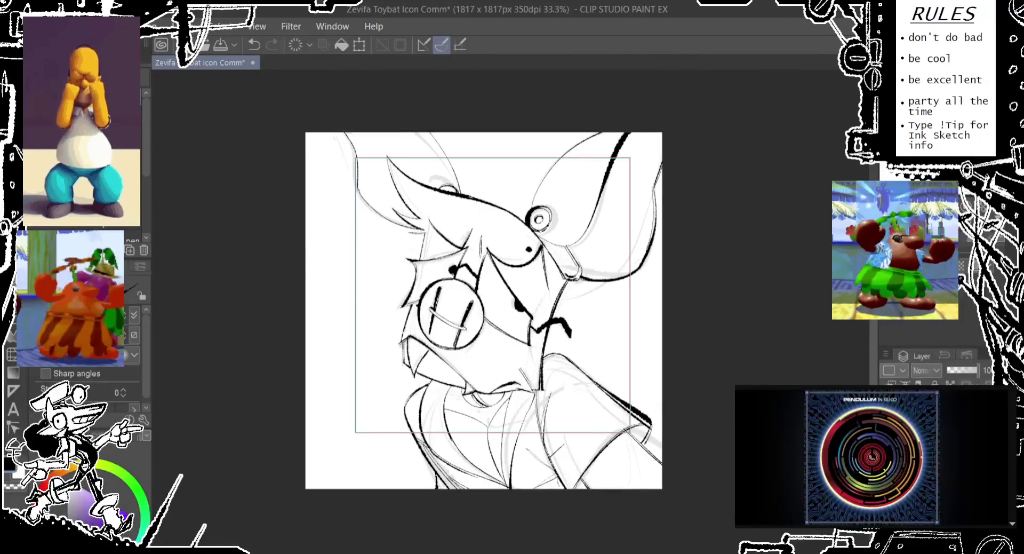
{"action": "left_click", "coordinate": [692, 38]}
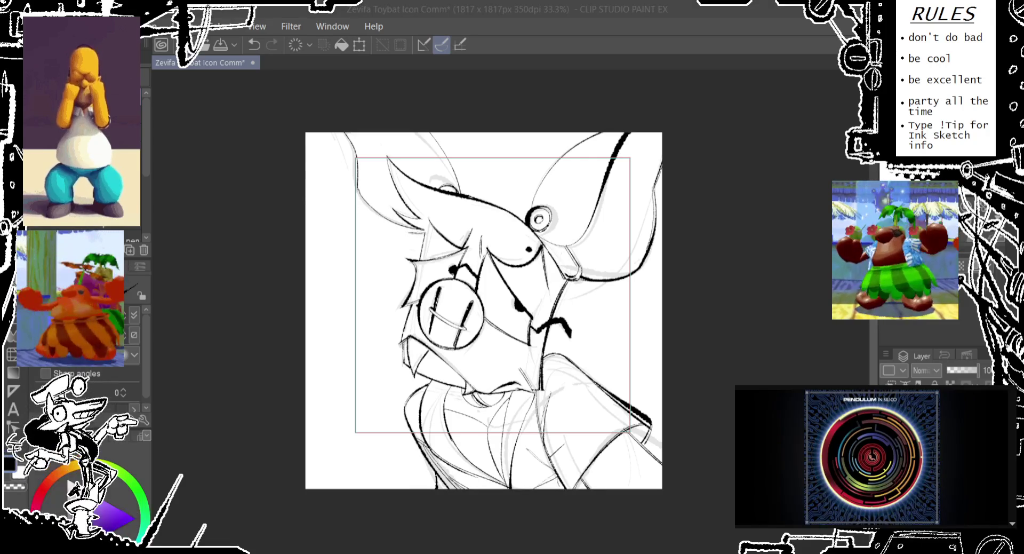
{"action": "left_click", "coordinate": [636, 169]}
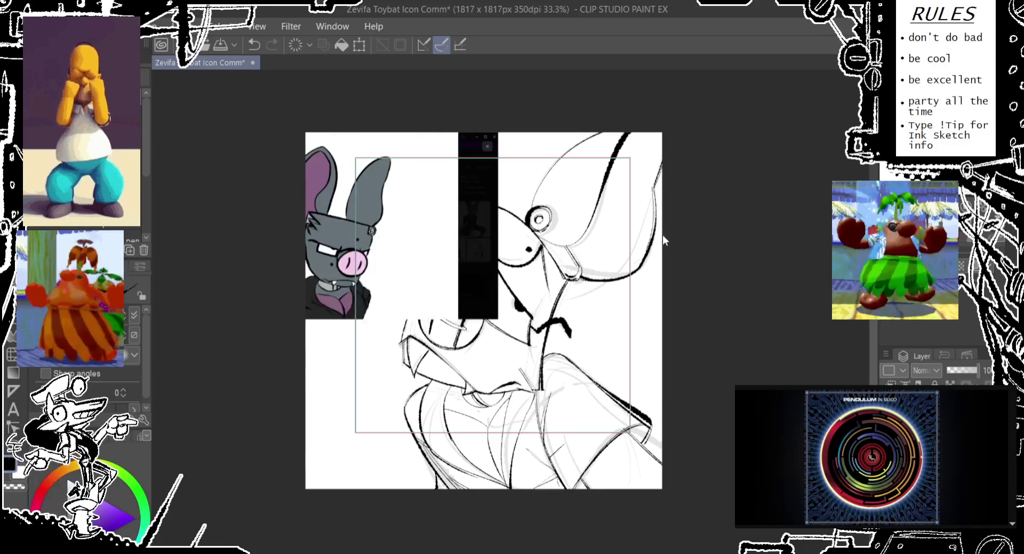
{"action": "left_click_drag", "start_coordinate": [411, 239], "coordinate": [471, 272]}
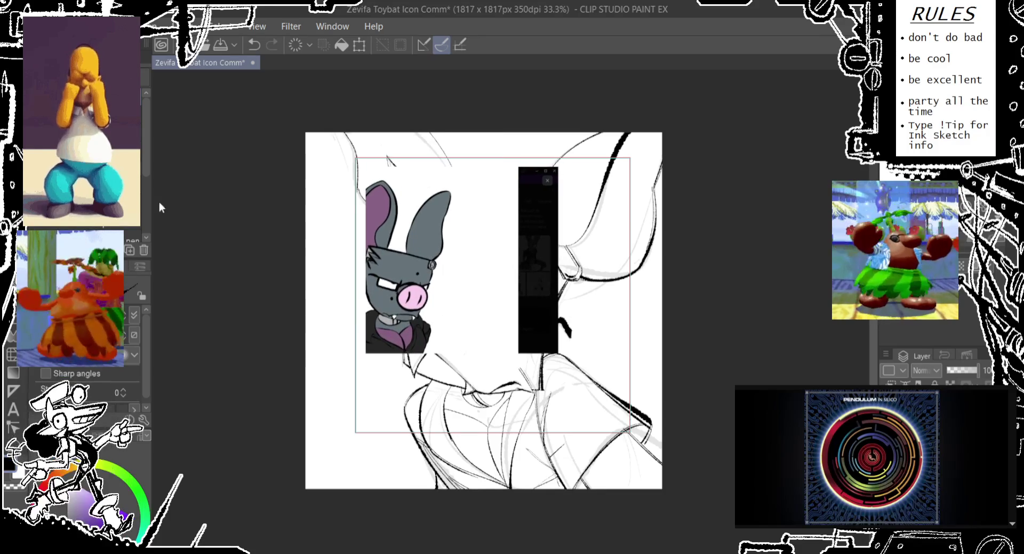
{"action": "key", "text": "m"}
{"action": "left_click_drag", "start_coordinate": [309, 131], "coordinate": [644, 219]}
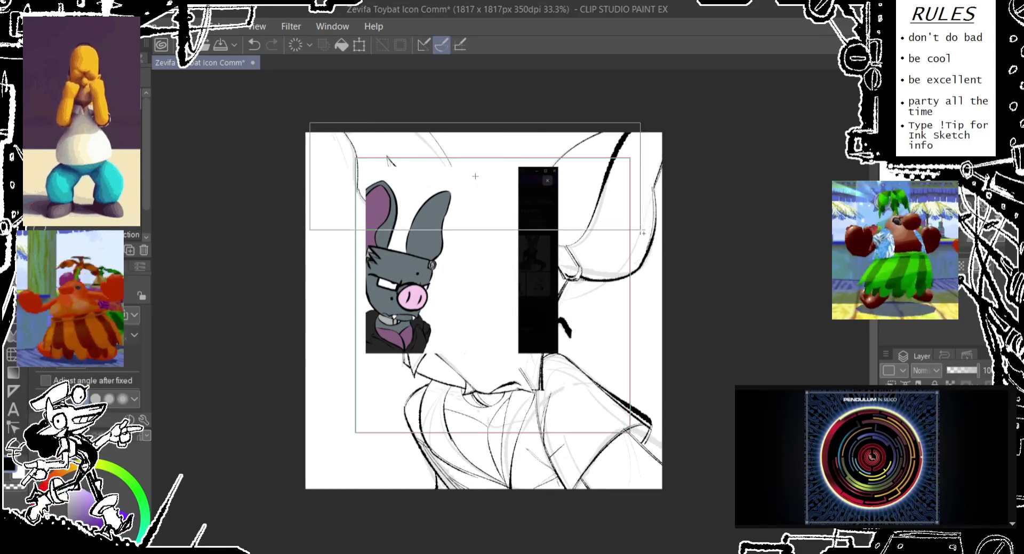
{"action": "left_click_drag", "start_coordinate": [608, 392], "coordinate": [453, 218]}
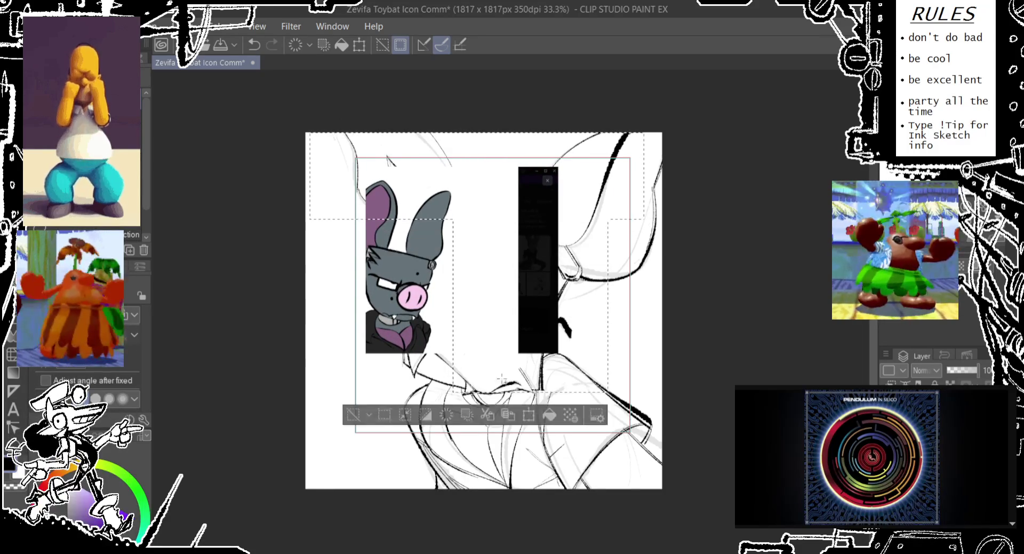
{"action": "left_click_drag", "start_coordinate": [524, 397], "coordinate": [321, 344]}
{"action": "key", "text": "Delete"}
{"action": "key", "text": "ctrl+d"}
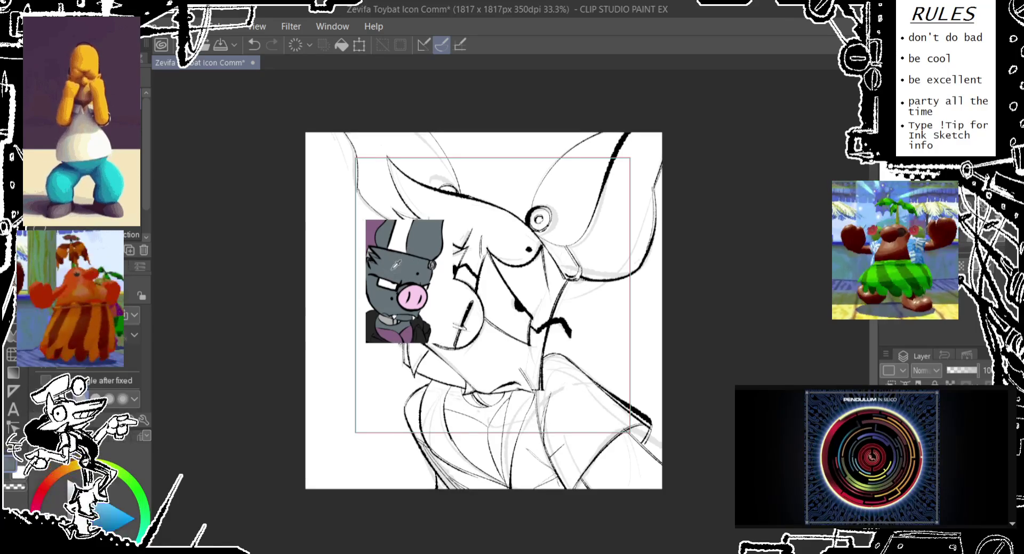
{"action": "key", "text": "Delete"}
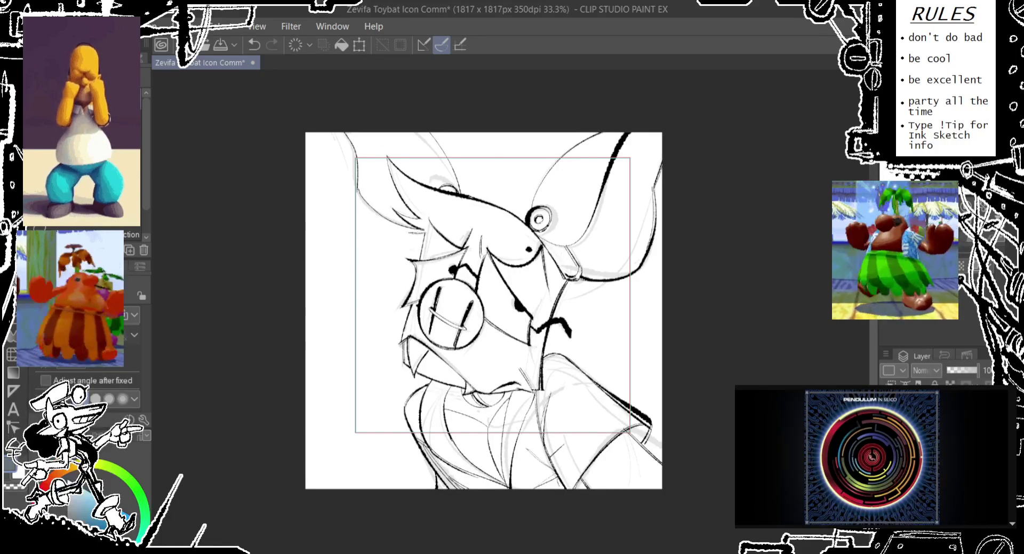
{"action": "key", "text": "w"}
{"action": "left_click", "coordinate": [534, 157]}
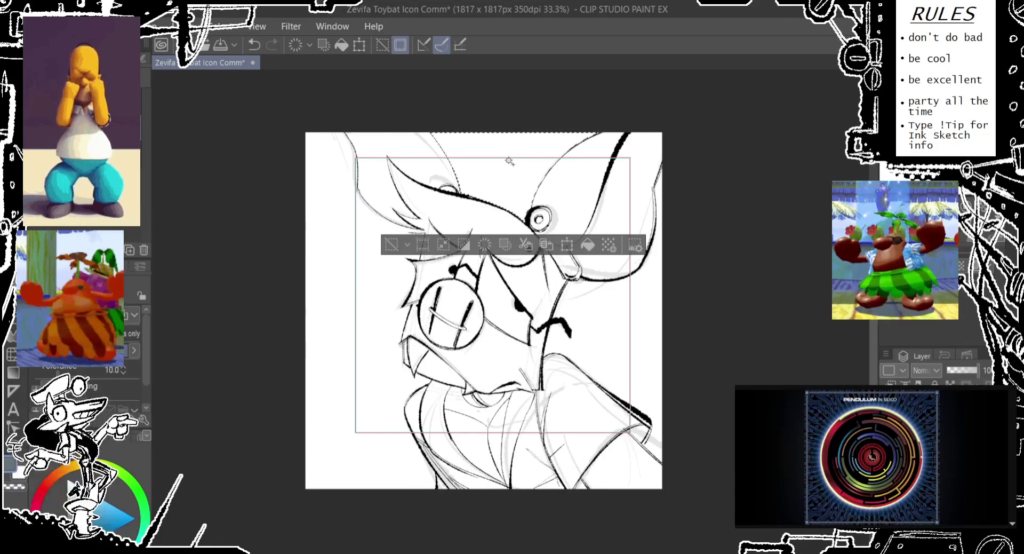
- Add the right and left white background areas to the selection and adjust it with the lasso
{"action": "left_click", "coordinate": [634, 352]}
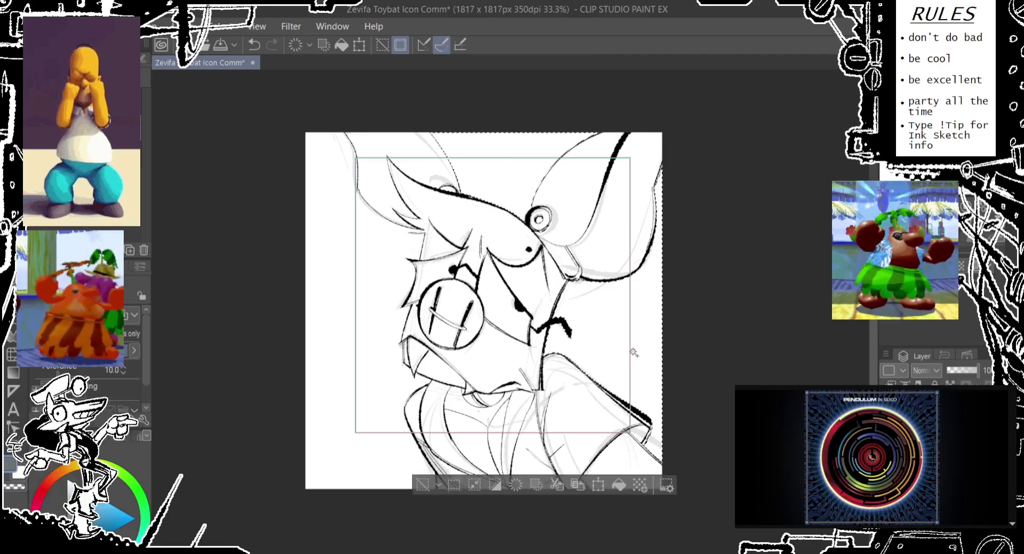
{"action": "left_click", "coordinate": [327, 412]}
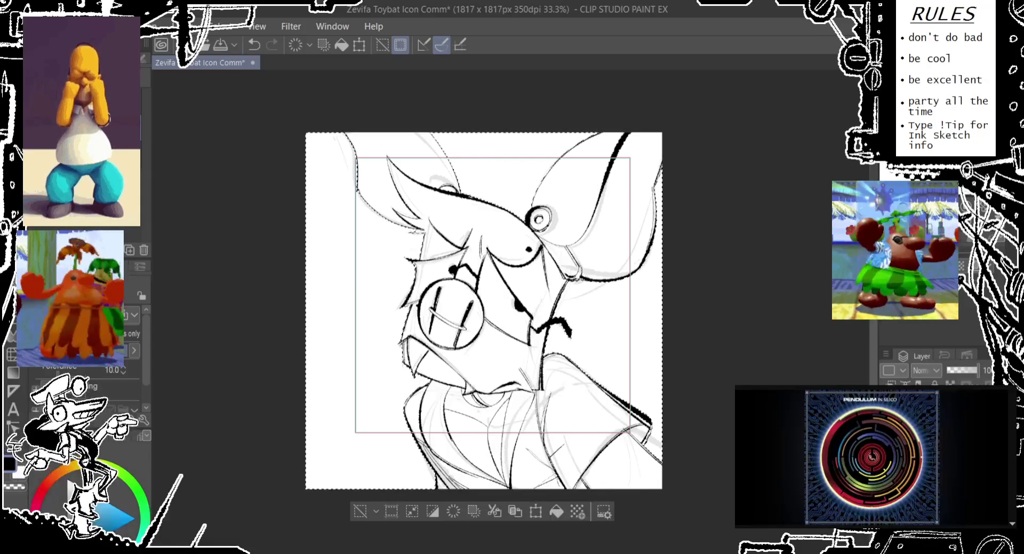
{"action": "key", "text": "m"}
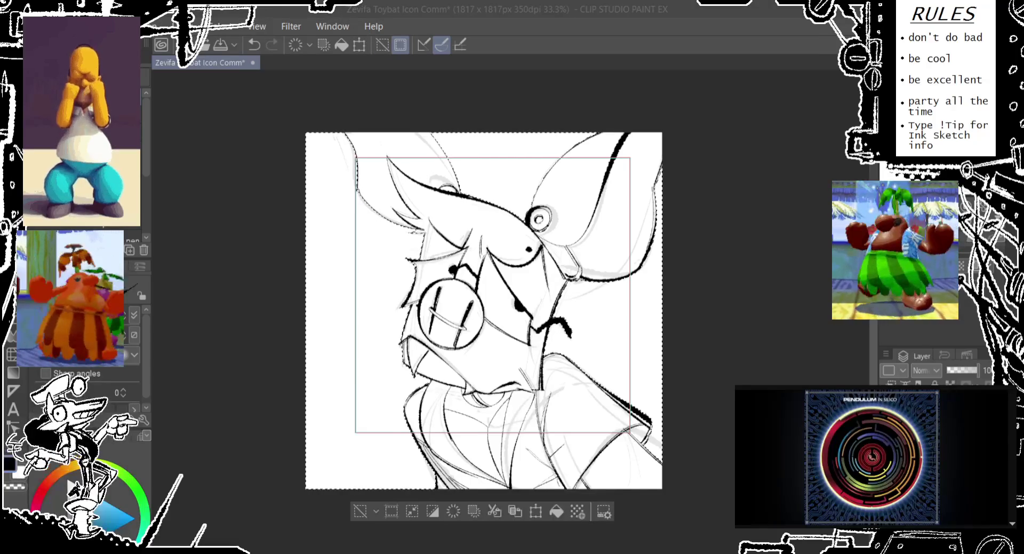
{"action": "left_click_drag", "start_coordinate": [597, 176], "coordinate": [603, 160]}
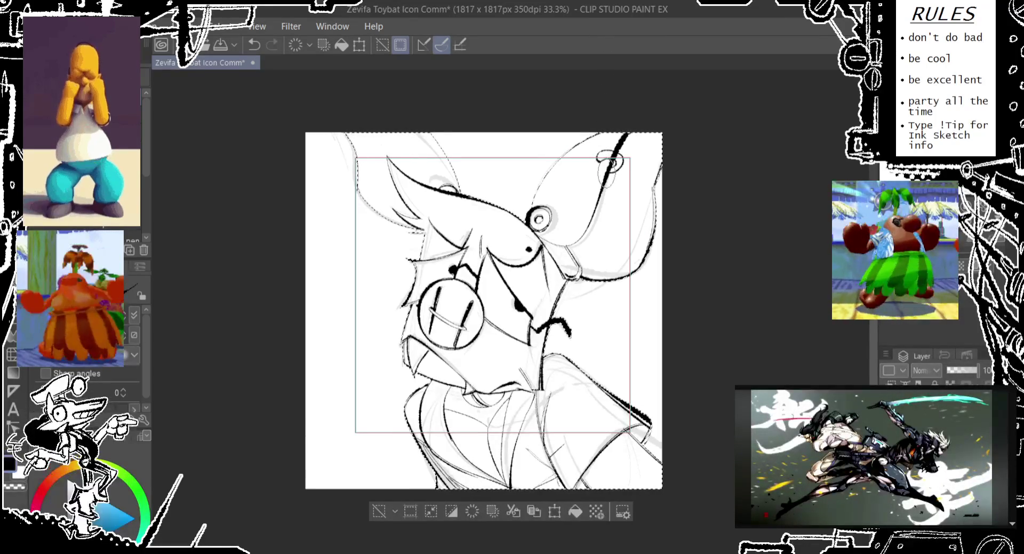
- Undo the stray stroke and redraw the earring ring on the top-right ear
{"action": "key", "text": "ctrl+z"}
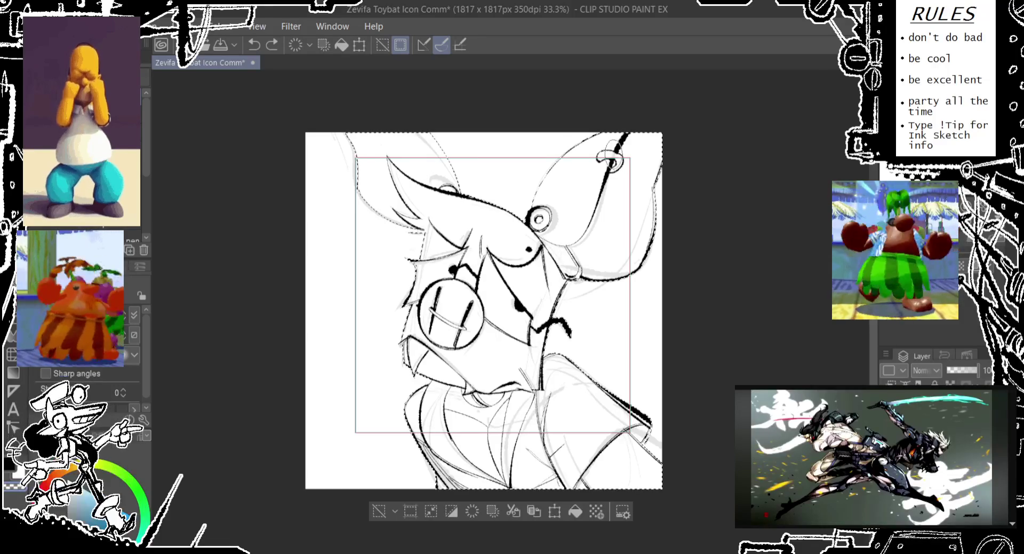
{"action": "left_click_drag", "start_coordinate": [613, 155], "coordinate": [608, 166]}
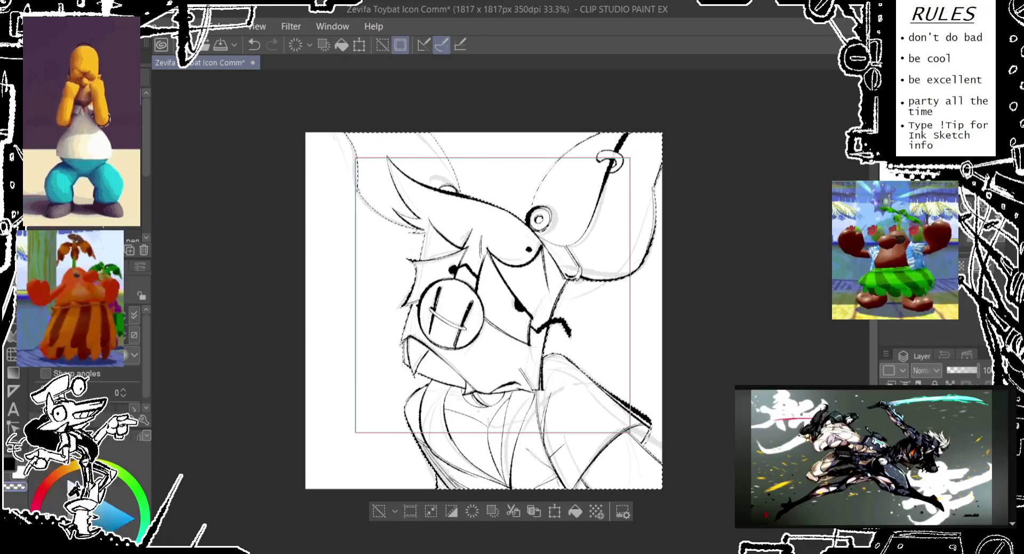
{"action": "scroll", "coordinate": [604, 164], "scroll_direction": "up", "scroll_amount": 1}
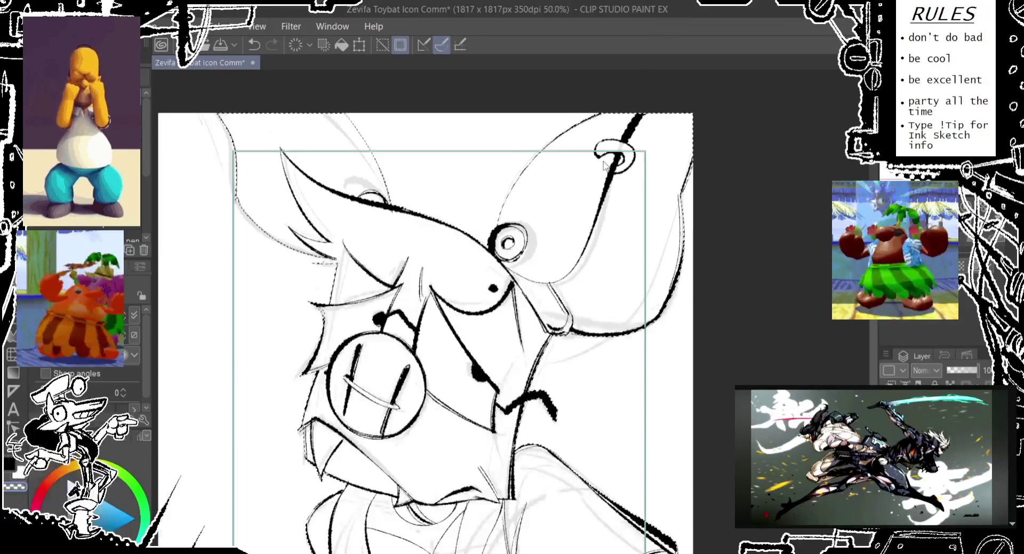
- Ink the curved earring ring on the ear, hiding the cyan frame outline
{"action": "scroll", "coordinate": [604, 164], "scroll_direction": "up", "scroll_amount": 2}
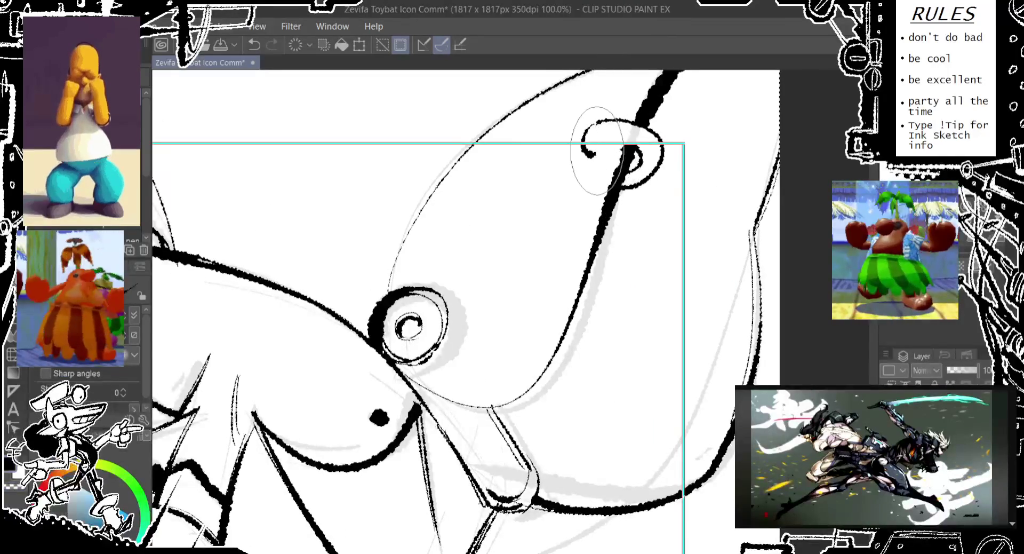
{"action": "left_click_drag", "start_coordinate": [619, 160], "coordinate": [635, 180]}
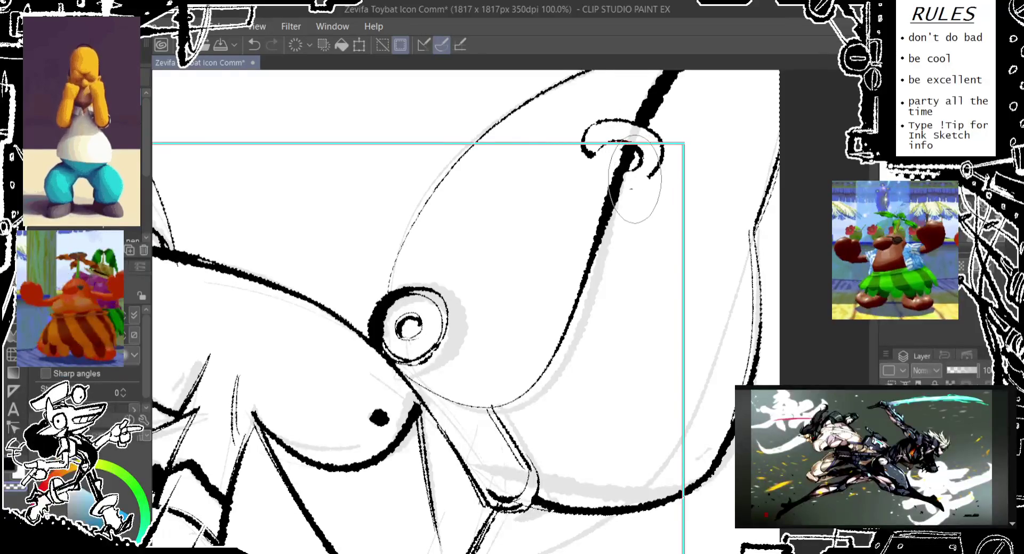
{"action": "key", "text": "ctrl+z"}
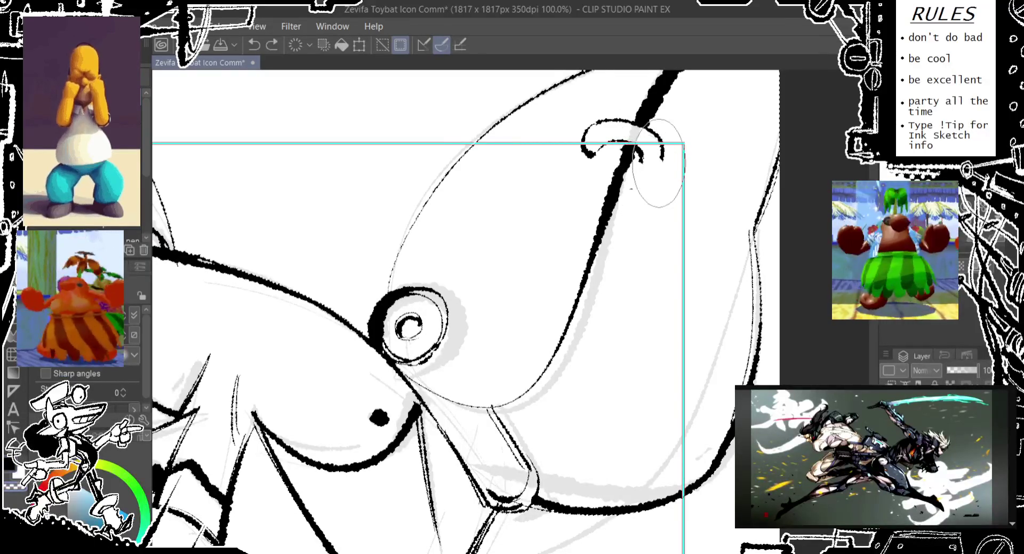
{"action": "left_click_drag", "start_coordinate": [637, 126], "coordinate": [658, 138]}
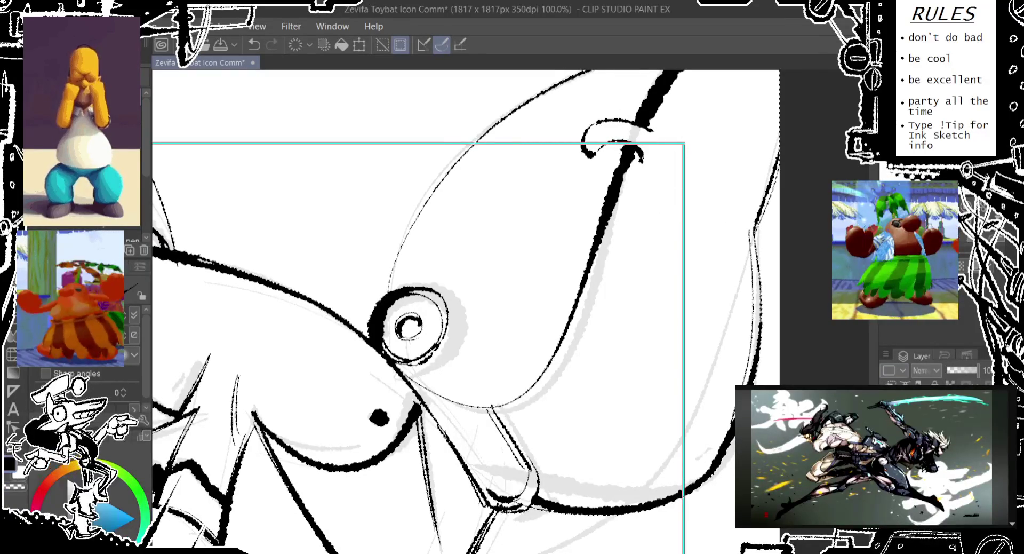
{"action": "key", "text": "ctrl+d"}
{"action": "left_click_drag", "start_coordinate": [637, 120], "coordinate": [632, 123]}
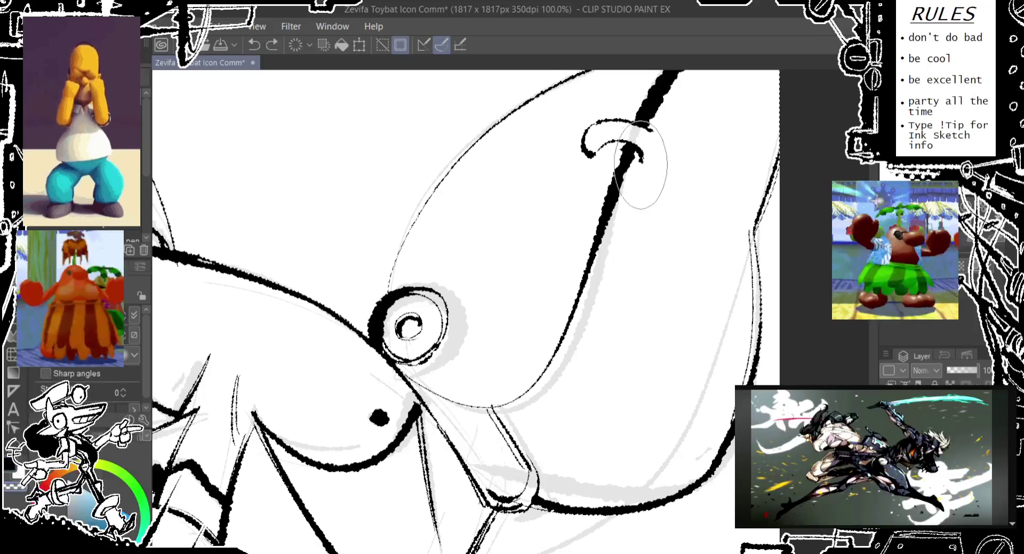
{"action": "left_click_drag", "start_coordinate": [646, 131], "coordinate": [629, 160]}
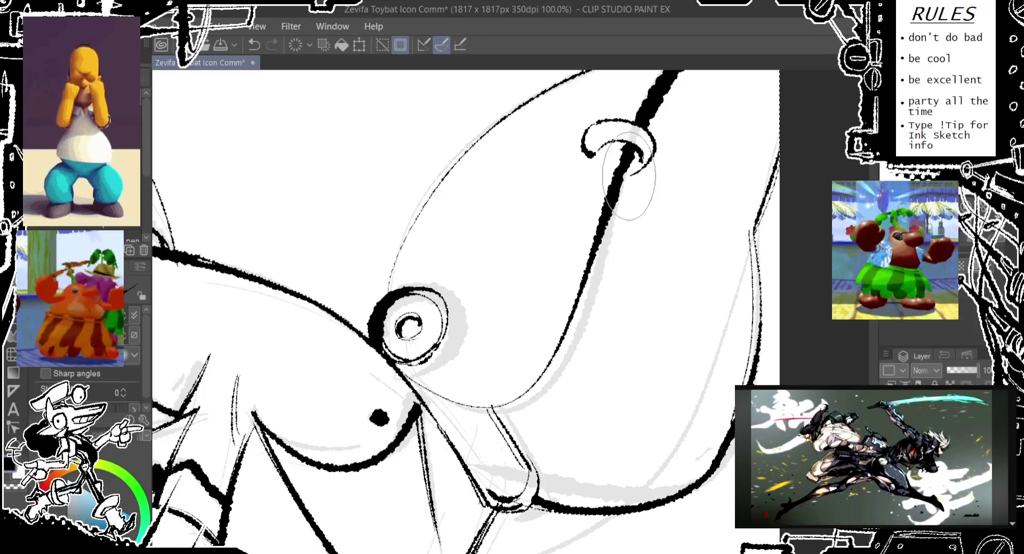
{"action": "key", "text": "ctrl+z"}
{"action": "key", "text": "ctrl+y"}
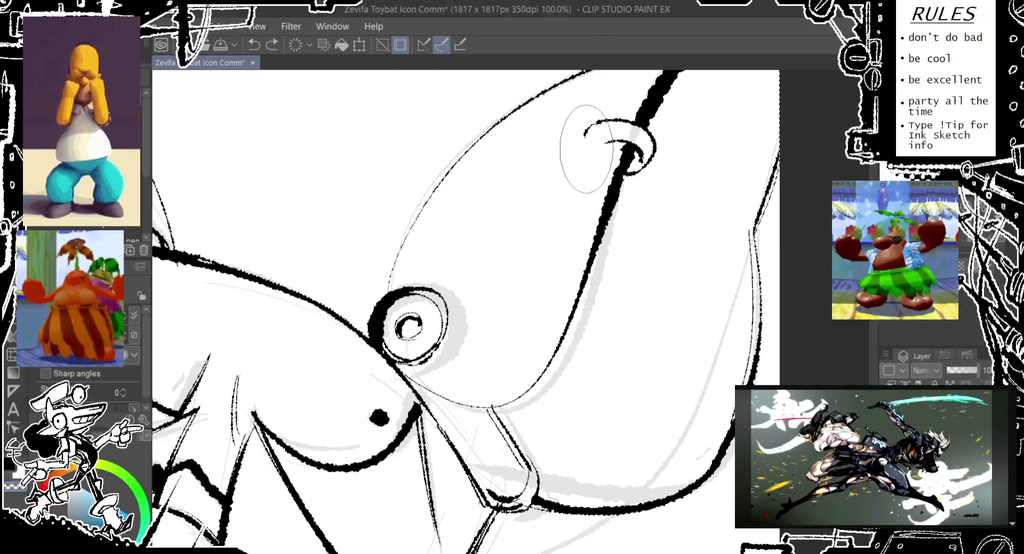
- Rework the earring loop through several redraws and undos, ending with a small touch-up mark
{"action": "key", "text": "ctrl+z"}
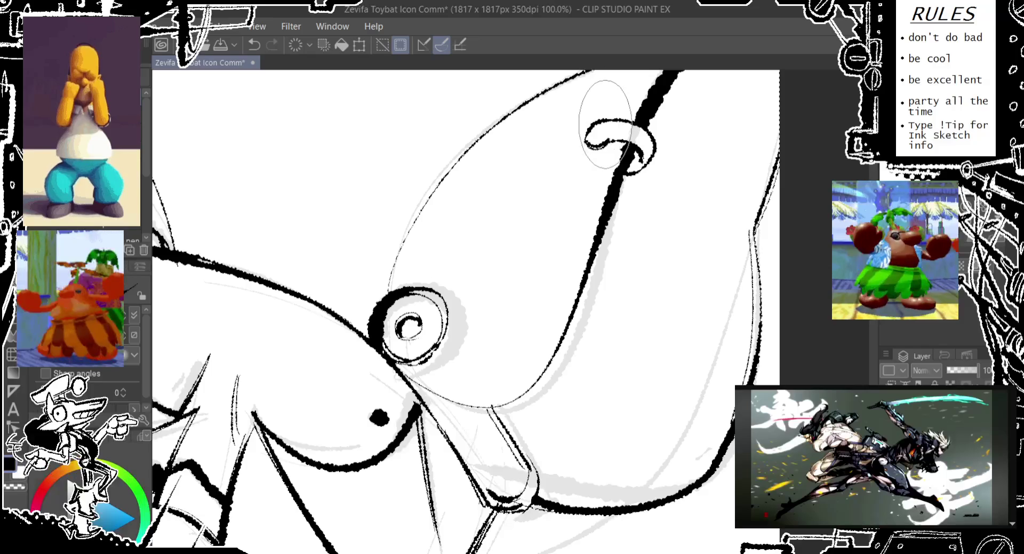
{"action": "key", "text": "ctrl+z"}
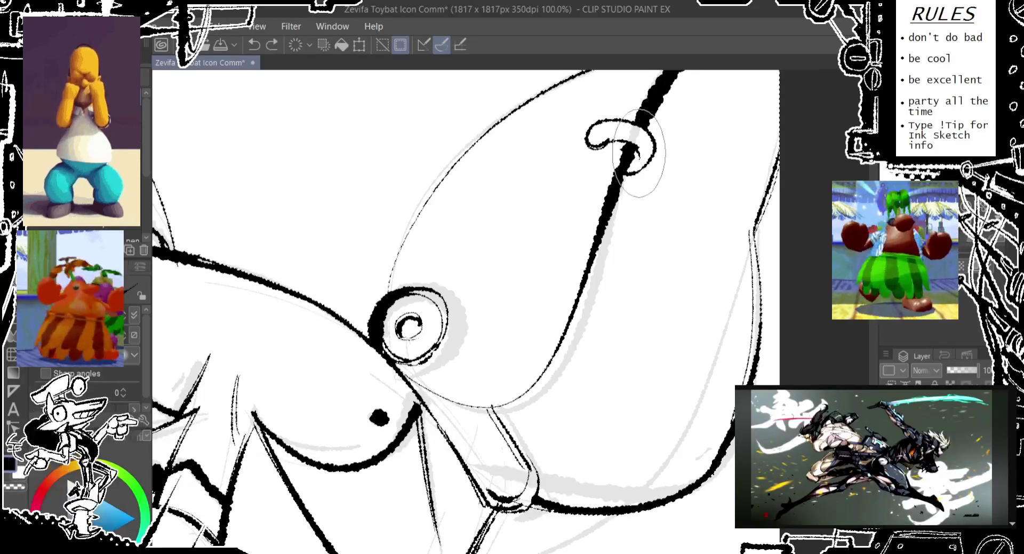
{"action": "left_click_drag", "start_coordinate": [617, 137], "coordinate": [632, 160]}
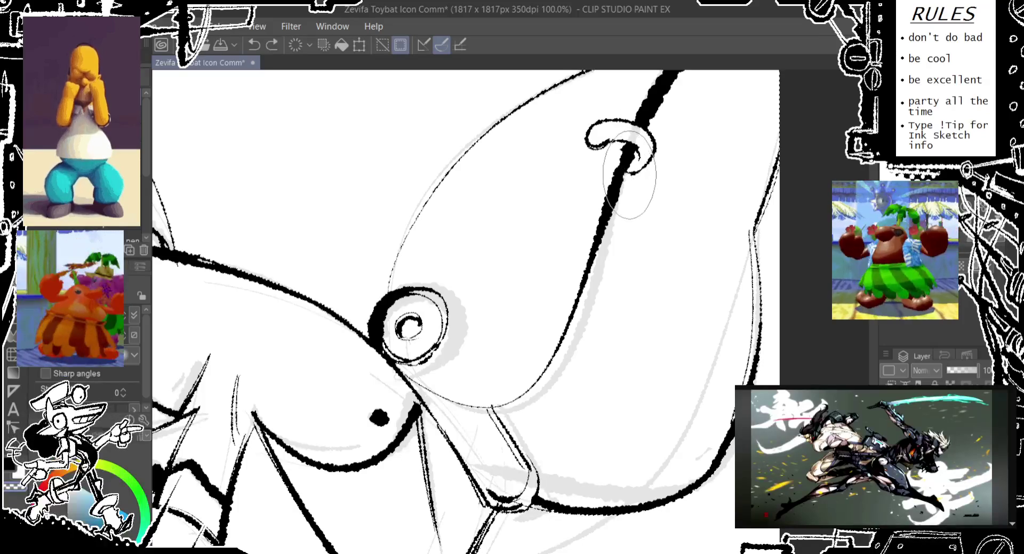
{"action": "left_click_drag", "start_coordinate": [642, 170], "coordinate": [646, 168]}
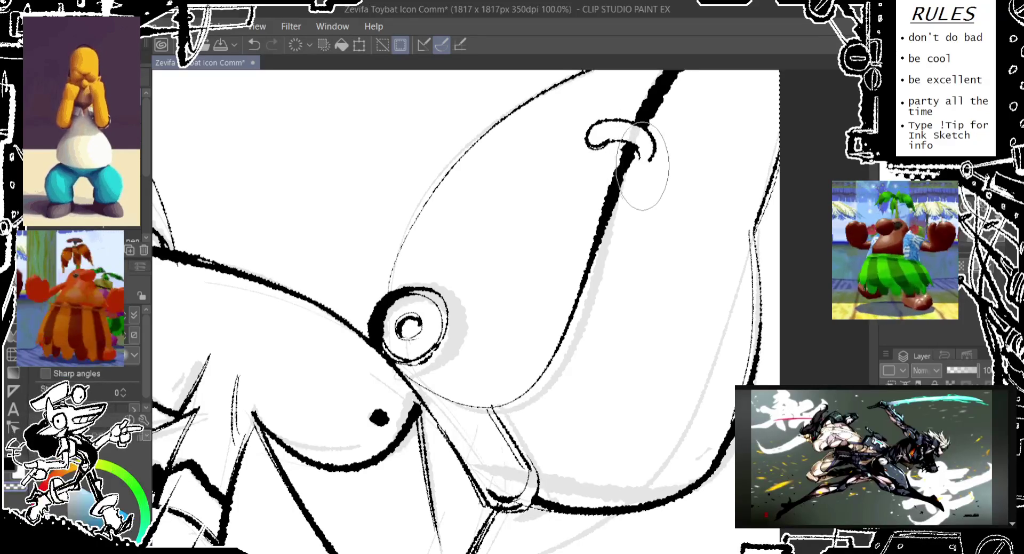
{"action": "key", "text": "ctrl+z"}
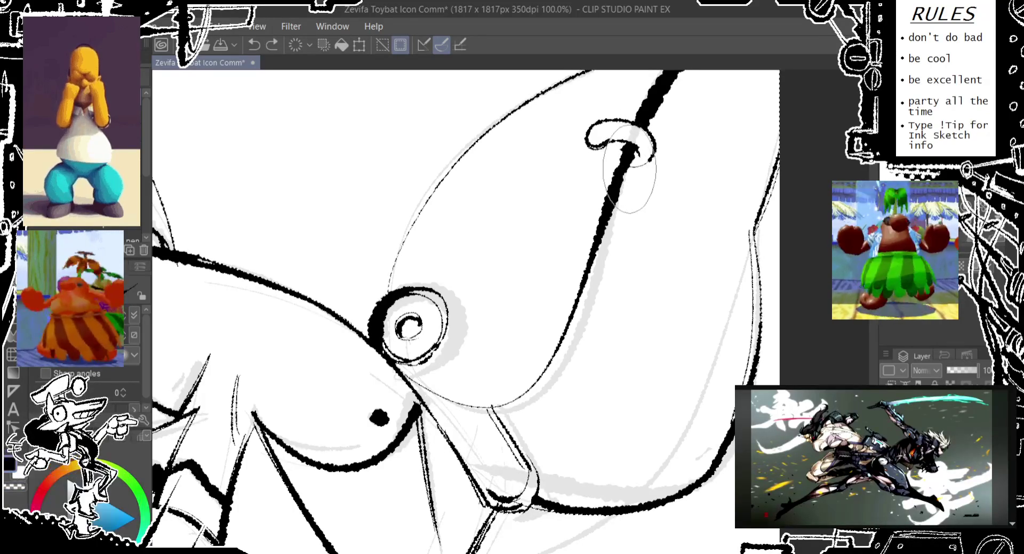
{"action": "key", "text": "ctrl+z"}
{"action": "left_click_drag", "start_coordinate": [629, 168], "coordinate": [632, 167]}
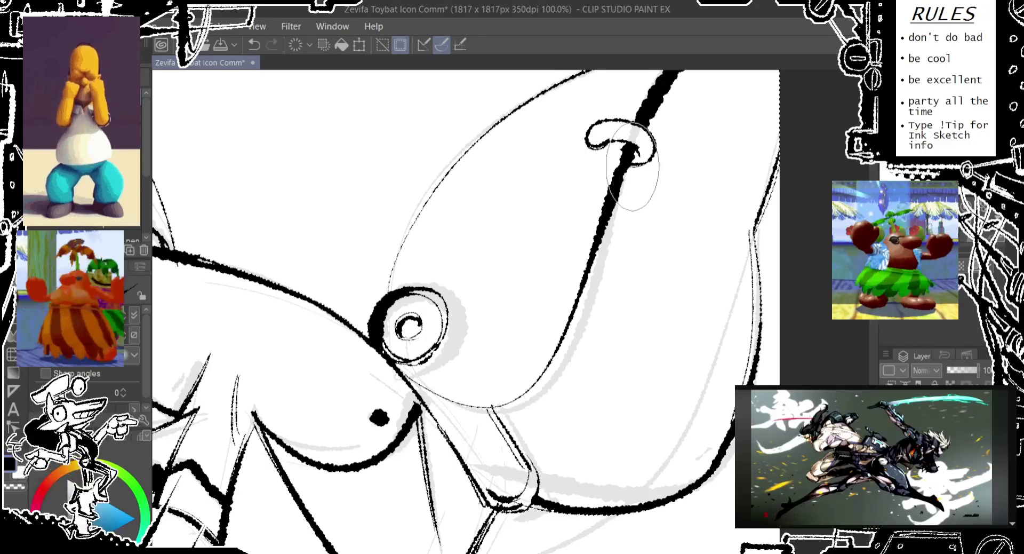
{"action": "key", "text": "ctrl+z"}
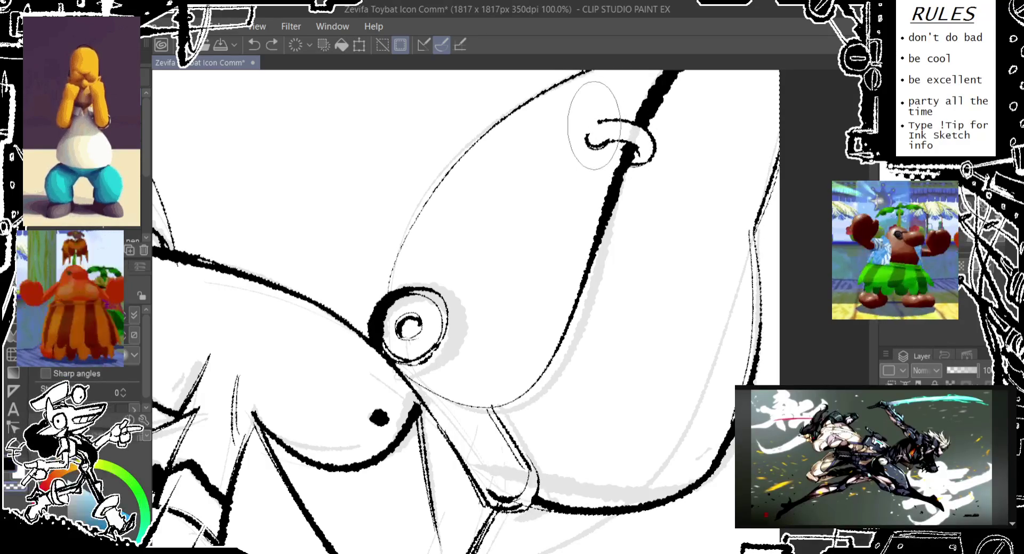
{"action": "left_click_drag", "start_coordinate": [619, 124], "coordinate": [598, 133]}
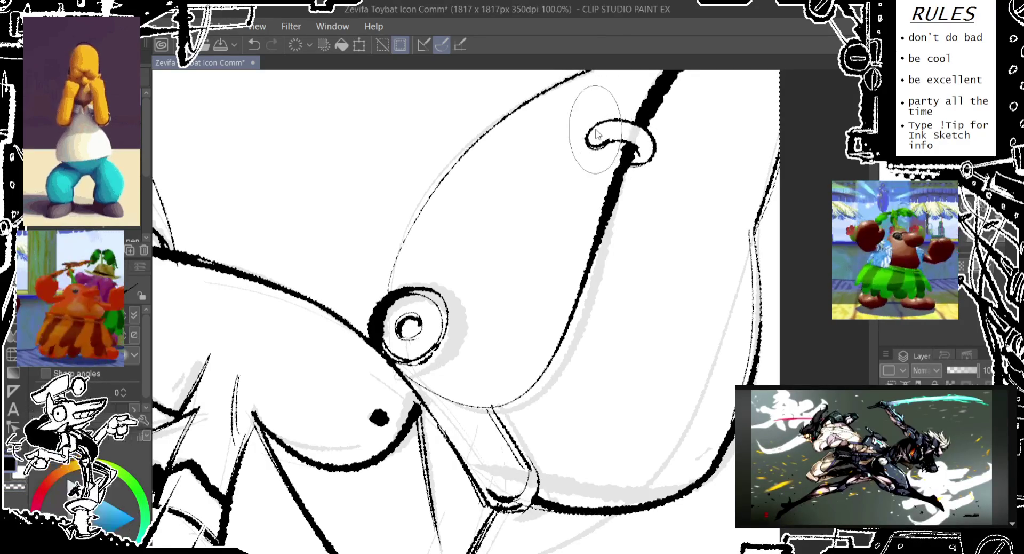
{"action": "key", "text": "ctrl+z"}
{"action": "left_click_drag", "start_coordinate": [636, 152], "coordinate": [629, 160]}
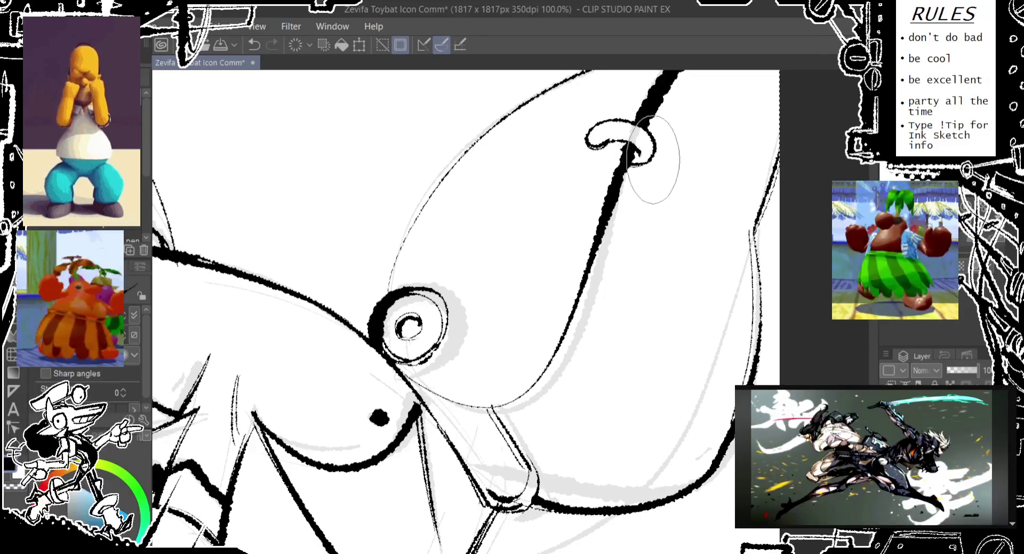
- Remove the leftover right ear outline and ink a bold, darkened line down its right side
{"action": "scroll", "coordinate": [667, 155], "scroll_direction": "down", "scroll_amount": 5}
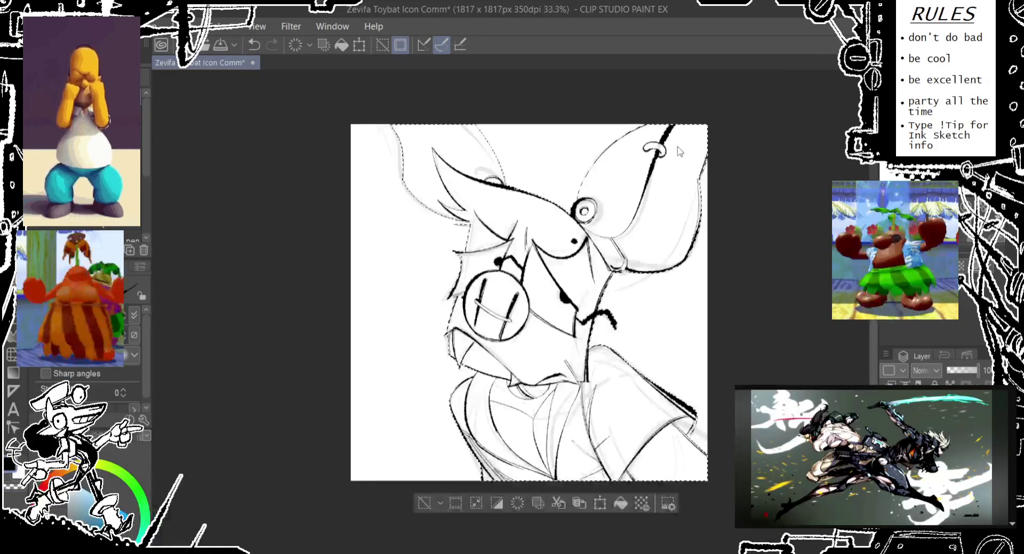
{"action": "scroll", "coordinate": [704, 181], "scroll_direction": "up", "scroll_amount": 1}
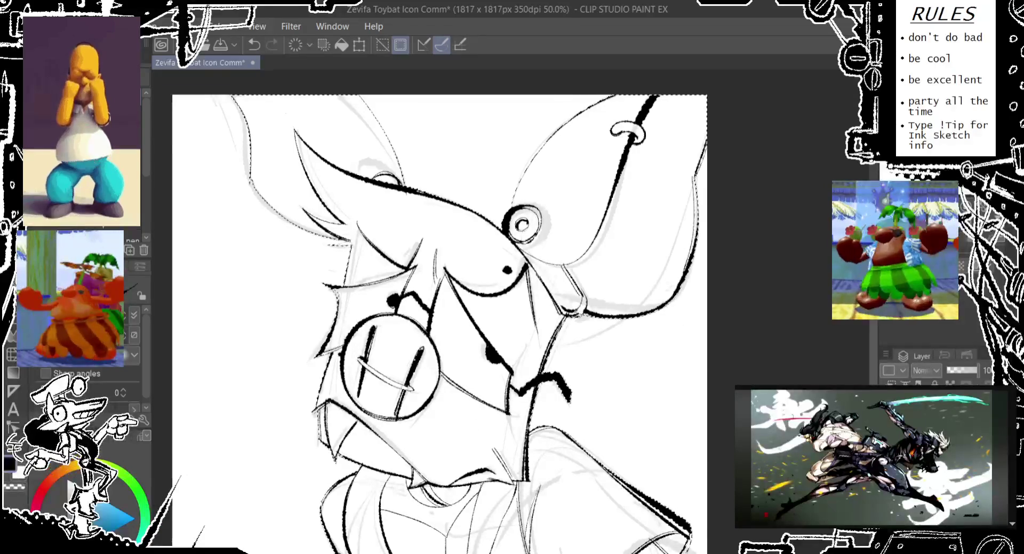
{"action": "key", "text": "ctrl+d"}
{"action": "left_click_drag", "start_coordinate": [665, 301], "coordinate": [699, 181]}
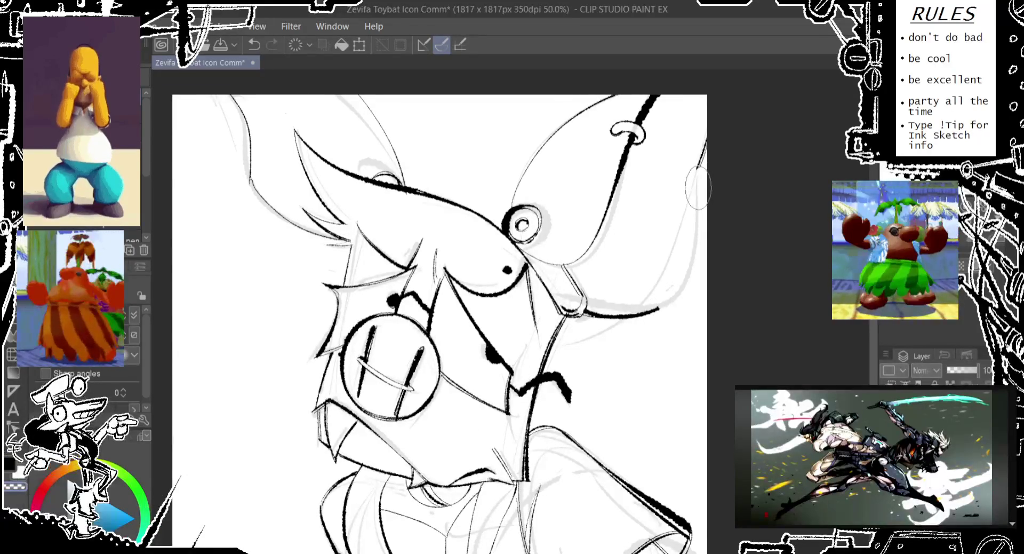
{"action": "left_click_drag", "start_coordinate": [703, 146], "coordinate": [644, 308]}
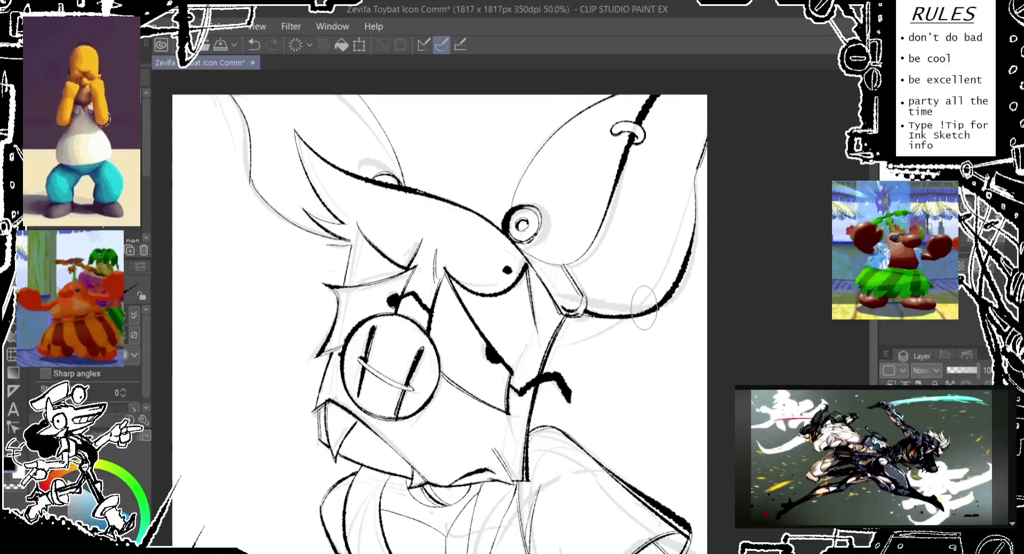
{"action": "left_click_drag", "start_coordinate": [697, 172], "coordinate": [673, 291]}
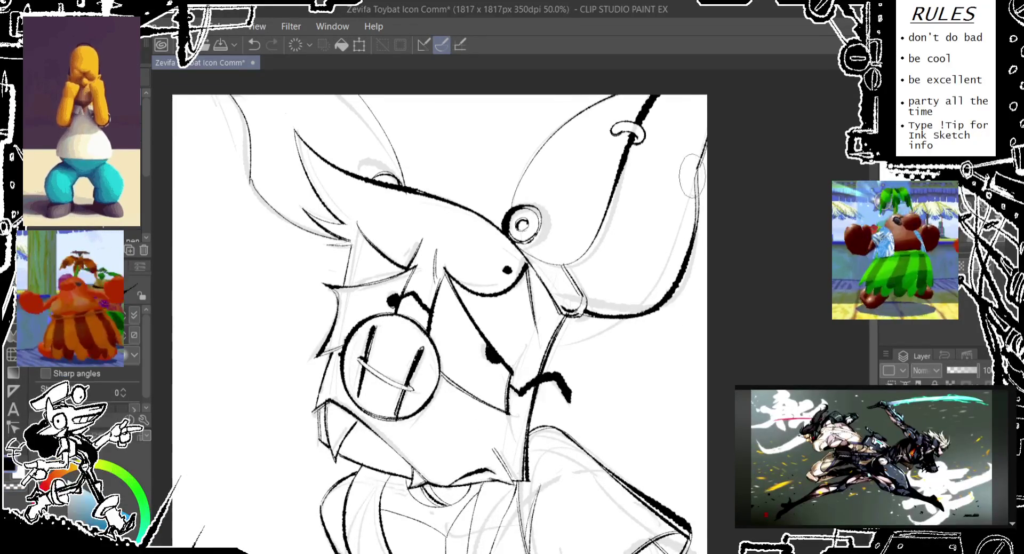
- Add short ink marks and a stroke along the left ear edge
{"action": "scroll", "coordinate": [692, 176], "scroll_direction": "up", "scroll_amount": 1}
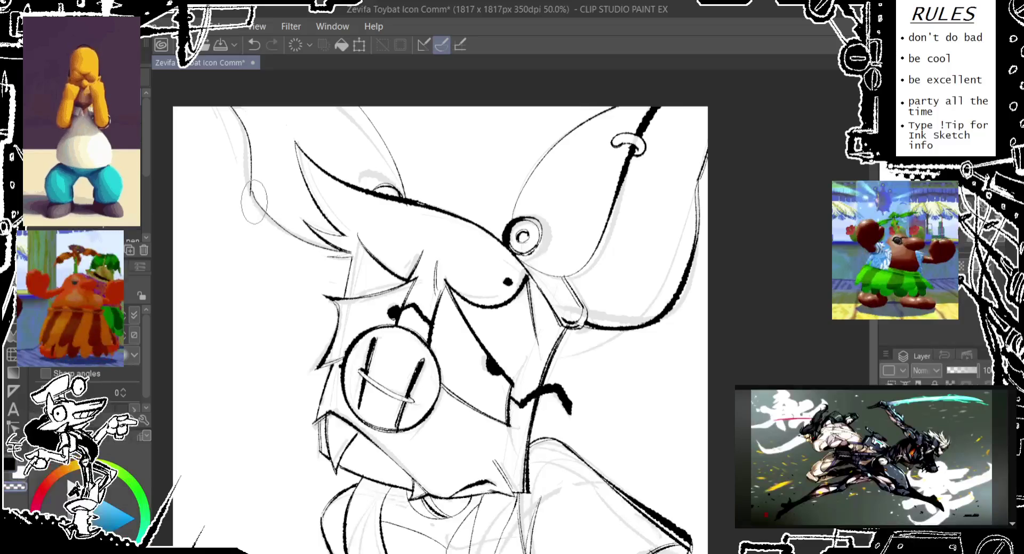
{"action": "left_click", "coordinate": [254, 198]}
{"action": "left_click", "coordinate": [255, 198]}
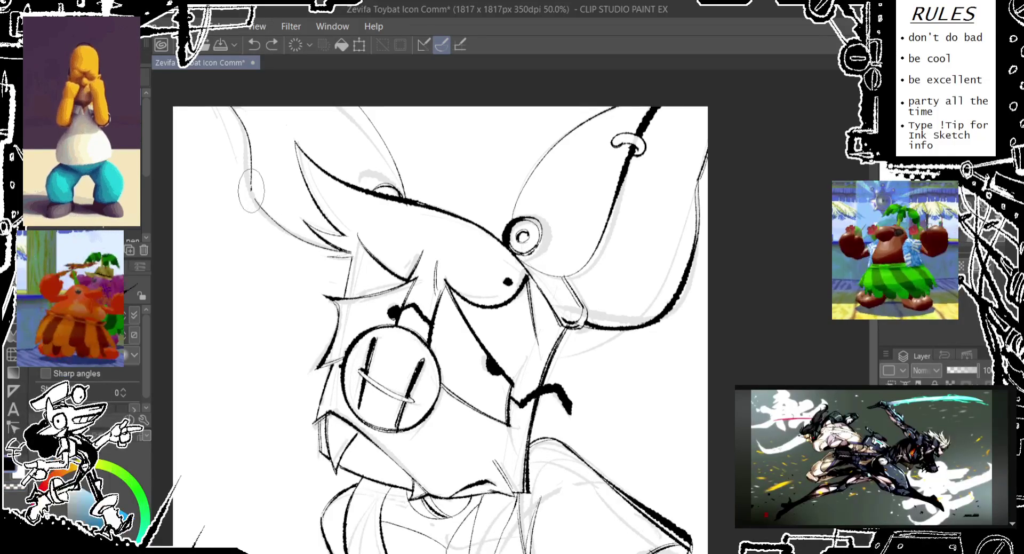
{"action": "left_click", "coordinate": [251, 190]}
{"action": "left_click_drag", "start_coordinate": [253, 198], "coordinate": [251, 181]}
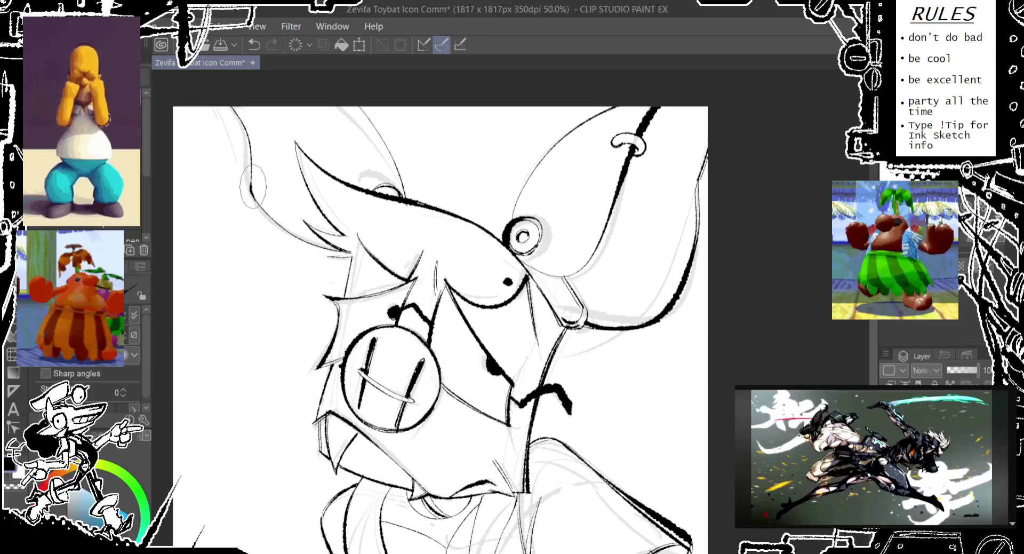
- Try a magic-wand selection of the white background, then undo it and return to the pen
{"action": "key", "text": "w"}
{"action": "left_click", "coordinate": [225, 199]}
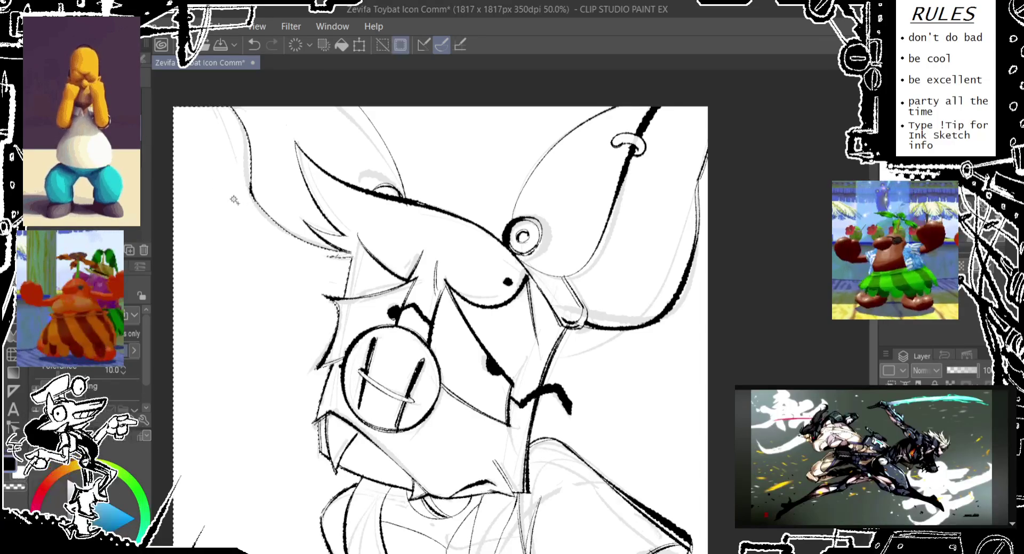
{"action": "scroll", "coordinate": [297, 289], "scroll_direction": "up", "scroll_amount": 2}
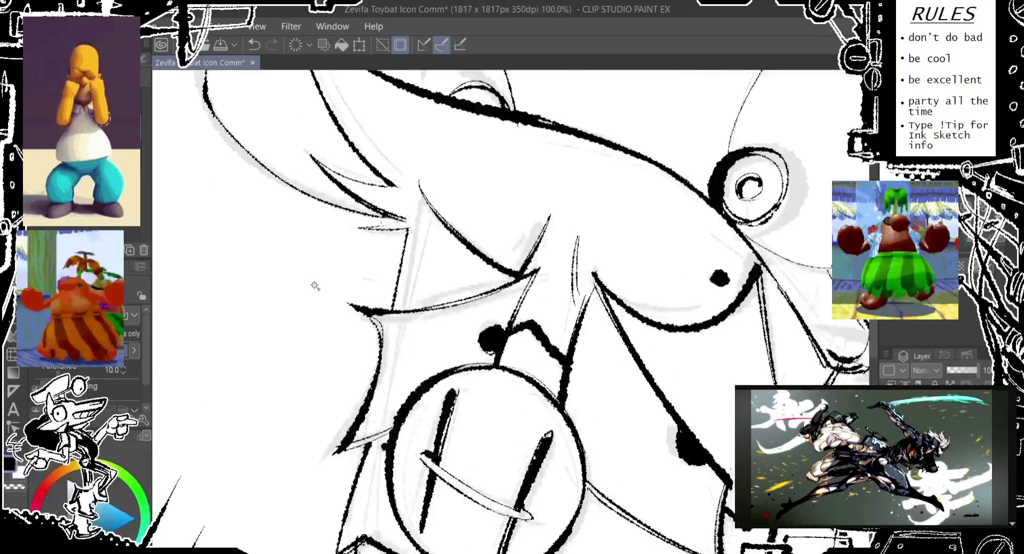
{"action": "scroll", "coordinate": [296, 290], "scroll_direction": "up", "scroll_amount": 1}
{"action": "key", "text": "ctrl+z"}
{"action": "key", "text": "e"}
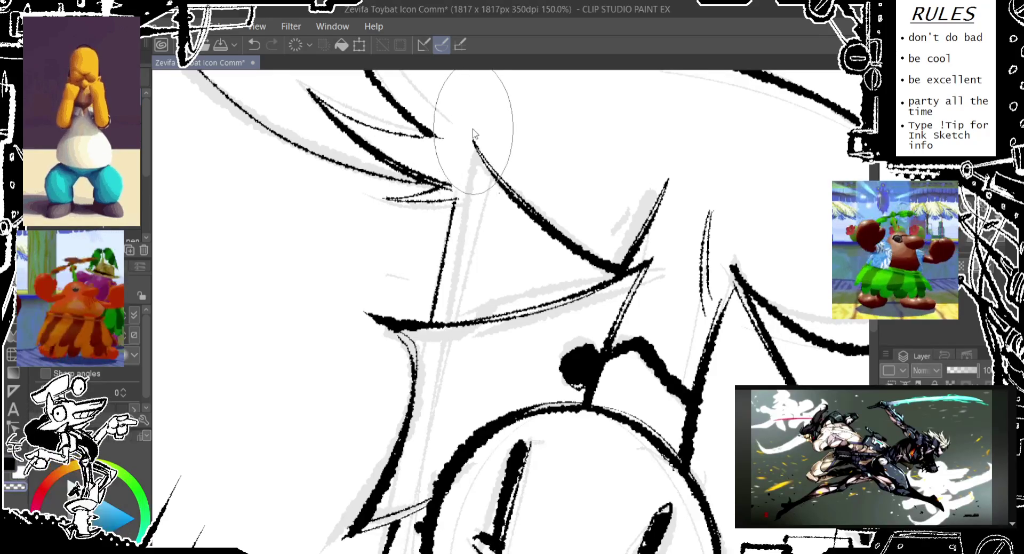
- Zoom out and centre the whole bat drawing in view
{"action": "scroll", "coordinate": [382, 202], "scroll_direction": "up", "scroll_amount": 3}
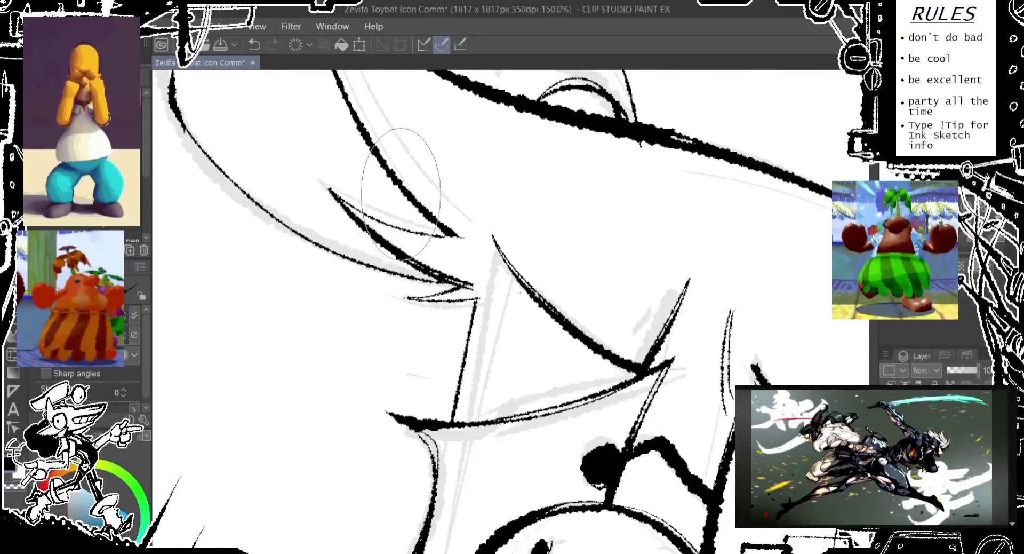
{"action": "scroll", "coordinate": [381, 202], "scroll_direction": "down", "scroll_amount": 2}
{"action": "scroll", "coordinate": [507, 165], "scroll_direction": "up", "scroll_amount": 1}
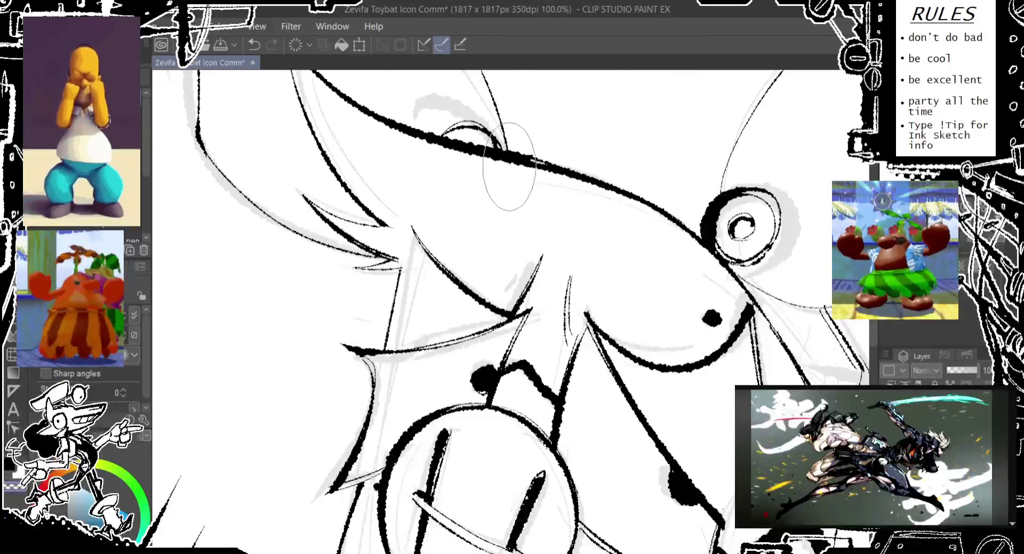
{"action": "scroll", "coordinate": [507, 165], "scroll_direction": "down", "scroll_amount": 3}
{"action": "left_click_drag", "start_coordinate": [326, 146], "coordinate": [297, 179]}
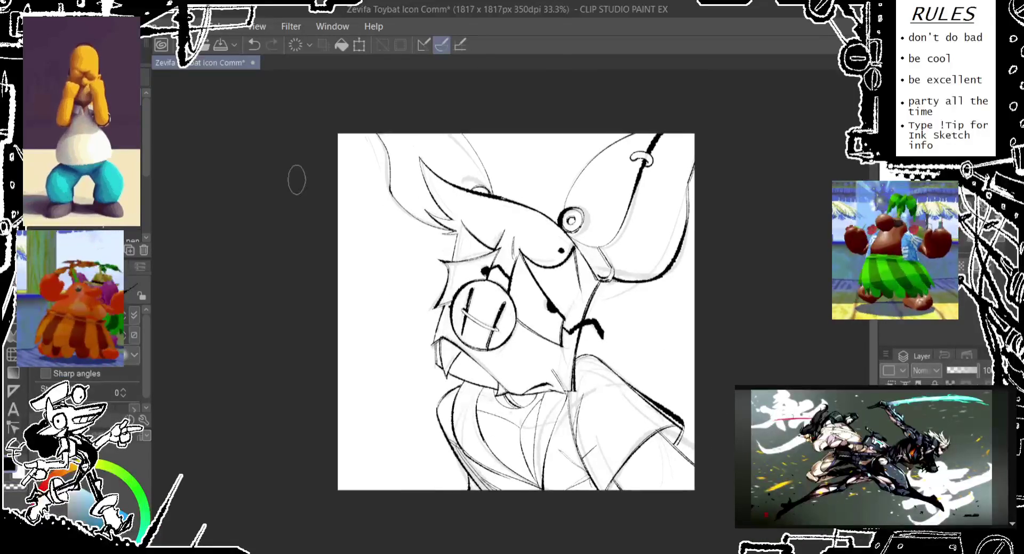
{"action": "key", "text": "g"}
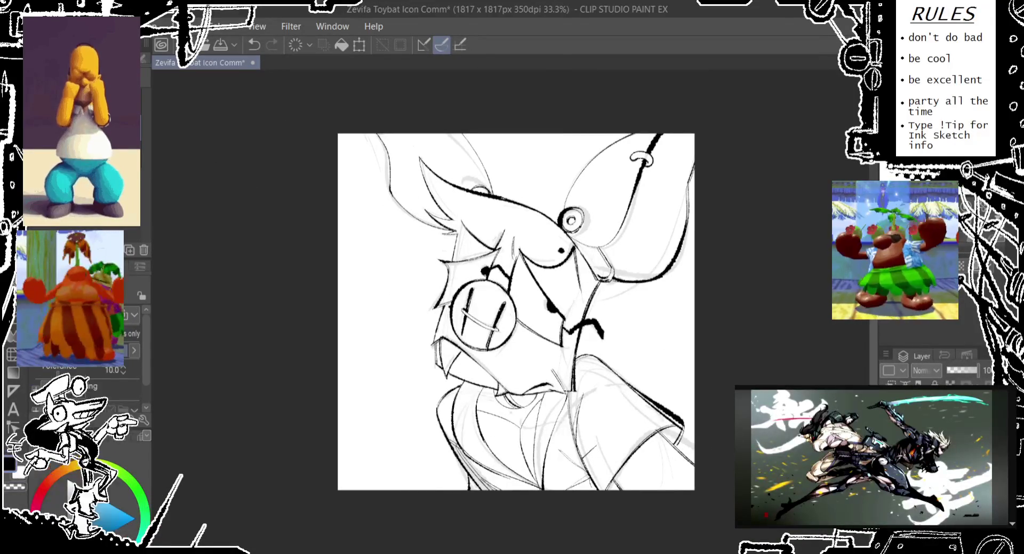
- Select the white background around the bat, fill the silhouette flat grey, and deselect
{"action": "left_click", "coordinate": [531, 158]}
{"action": "left_click", "coordinate": [664, 319], "text": "shift"}
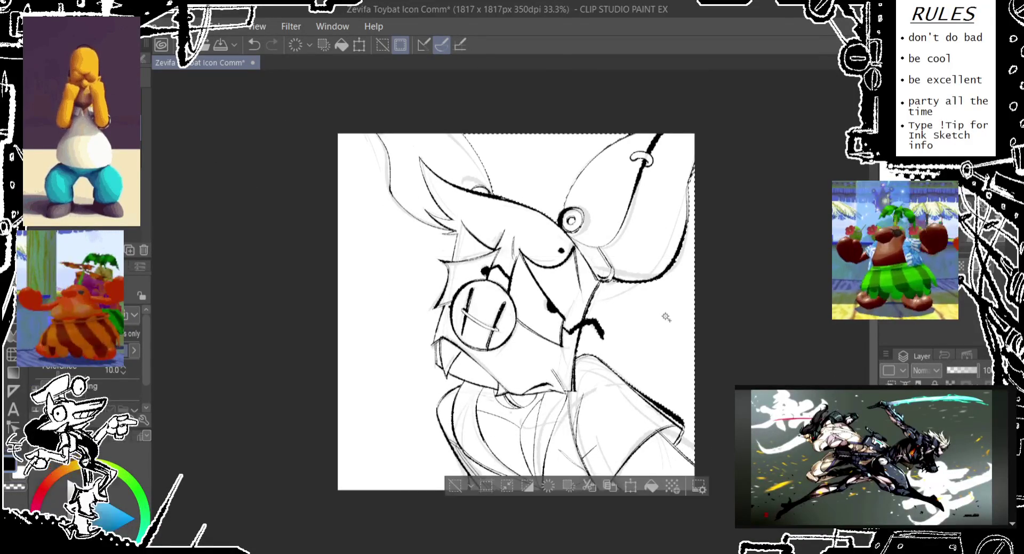
{"action": "left_click", "coordinate": [355, 295], "text": "shift"}
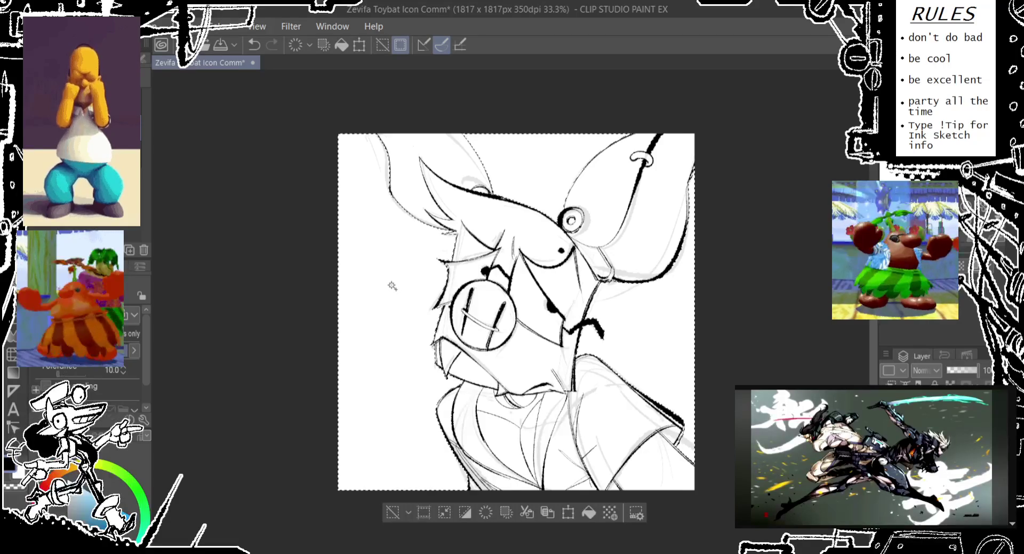
{"action": "left_click_drag", "start_coordinate": [447, 511], "coordinate": [465, 511]}
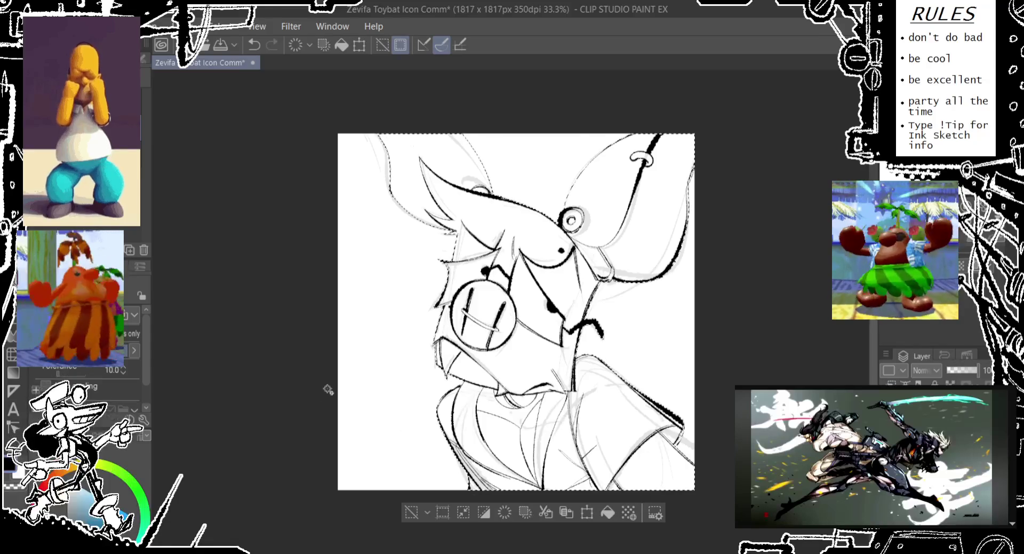
{"action": "key", "text": "ctrl+v"}
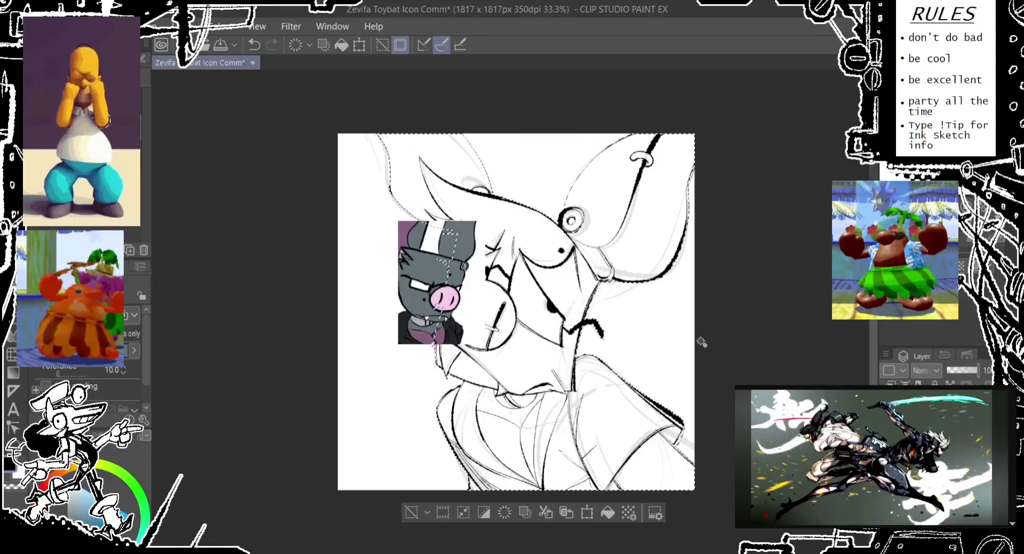
{"action": "key", "text": "ctrl+z"}
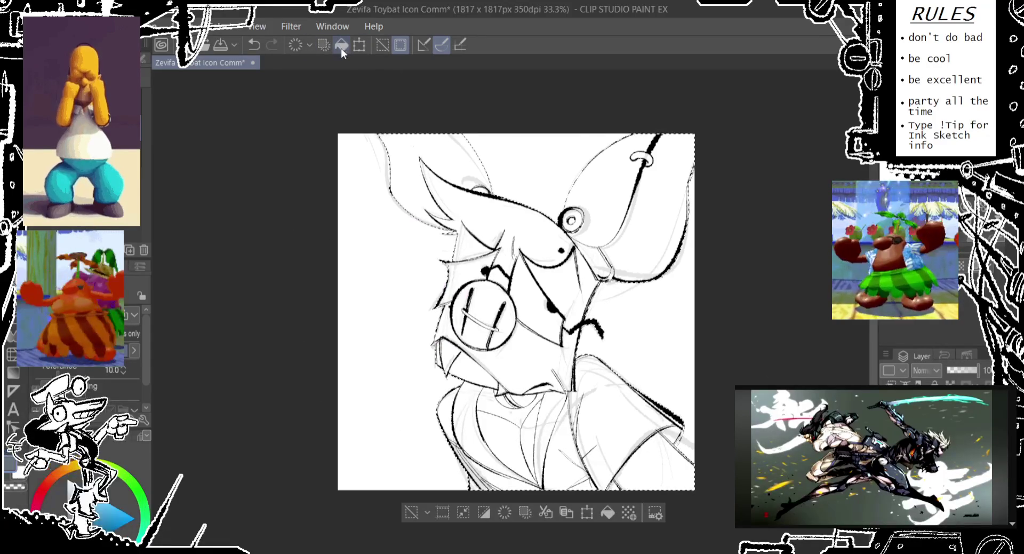
{"action": "left_click", "coordinate": [340, 46]}
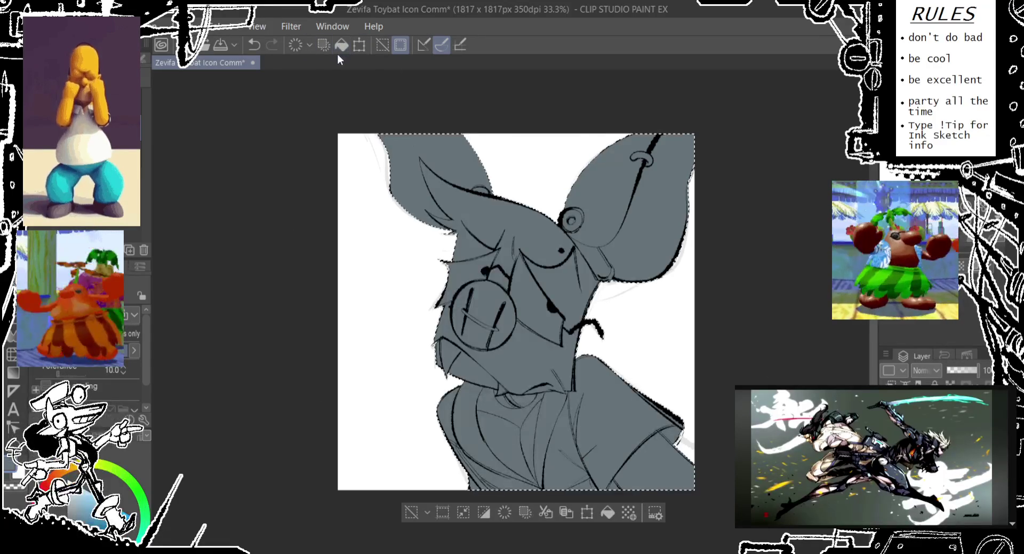
{"action": "left_click", "coordinate": [415, 516]}
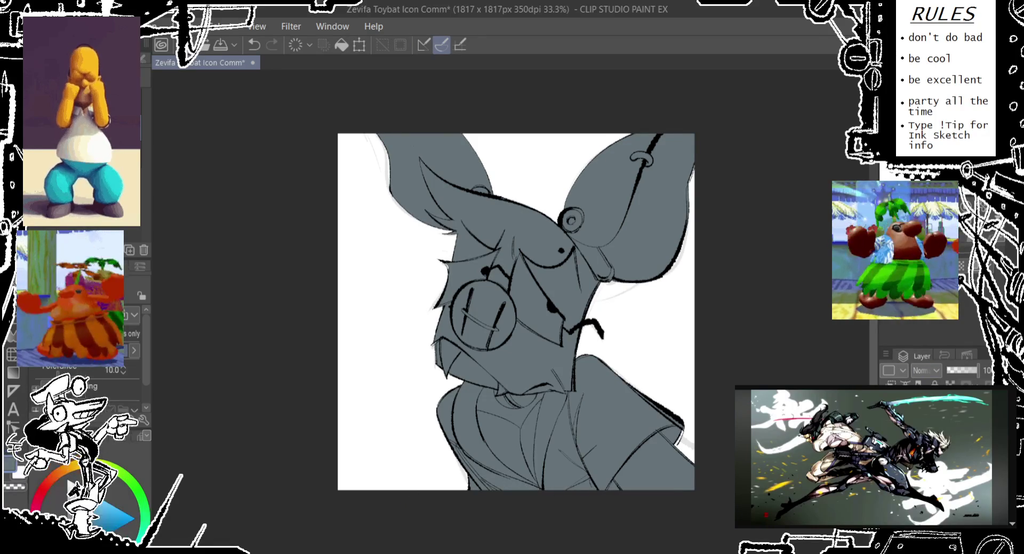
- Eyedrop the pink and purple colours from the reference and fill the inner right ear purple
{"action": "left_click", "coordinate": [455, 298]}
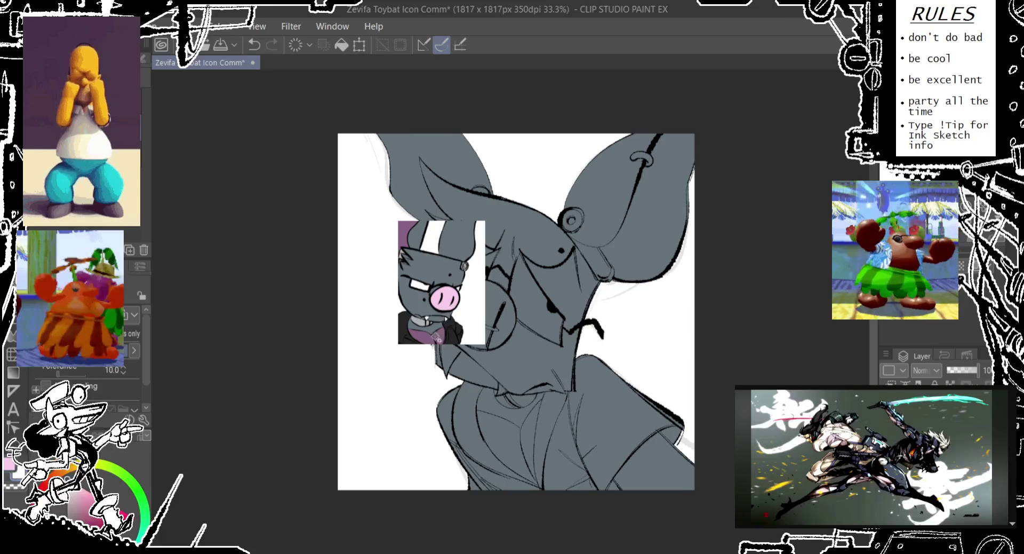
{"action": "left_click", "coordinate": [424, 337]}
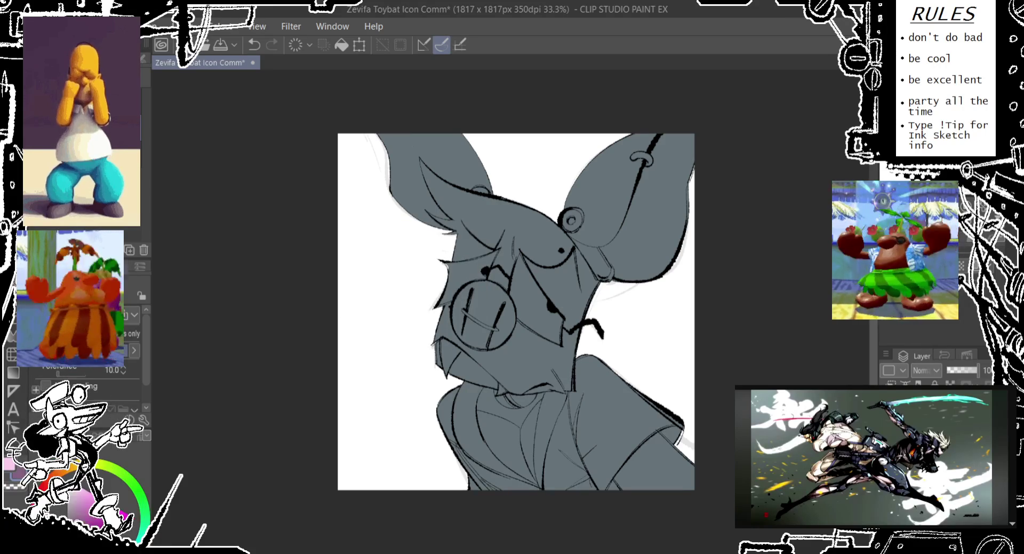
{"action": "left_click", "coordinate": [657, 223]}
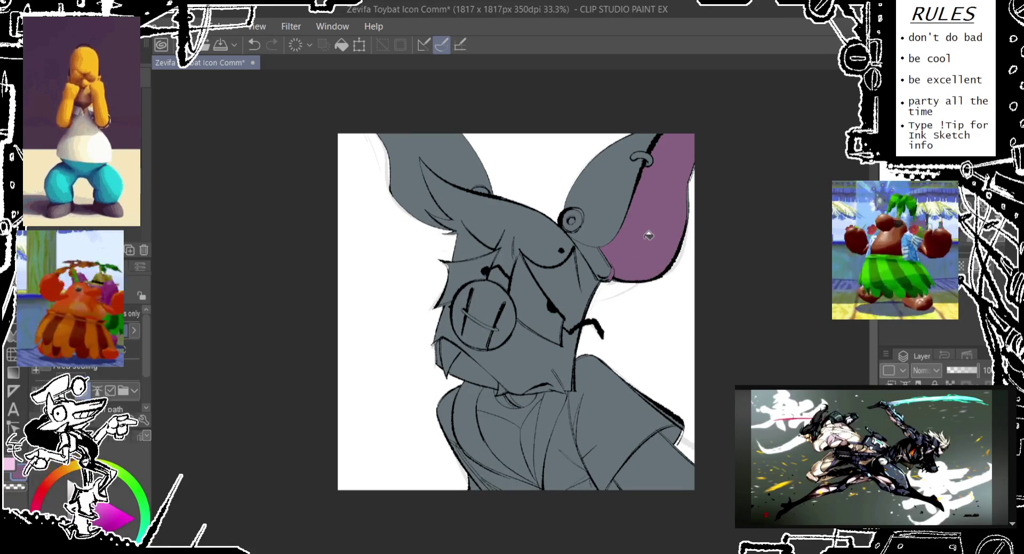
- Fill the shirt's V-neck purple and the snout pink, including its leftover gaps
{"action": "left_click", "coordinate": [513, 433]}
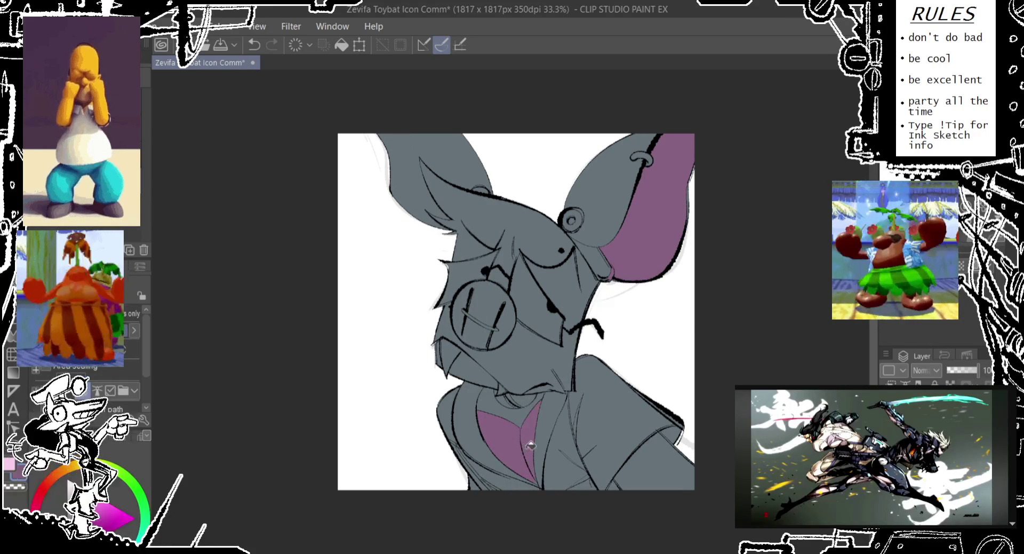
{"action": "left_click", "coordinate": [506, 314]}
{"action": "left_click", "coordinate": [461, 293]}
{"action": "left_click", "coordinate": [470, 323]}
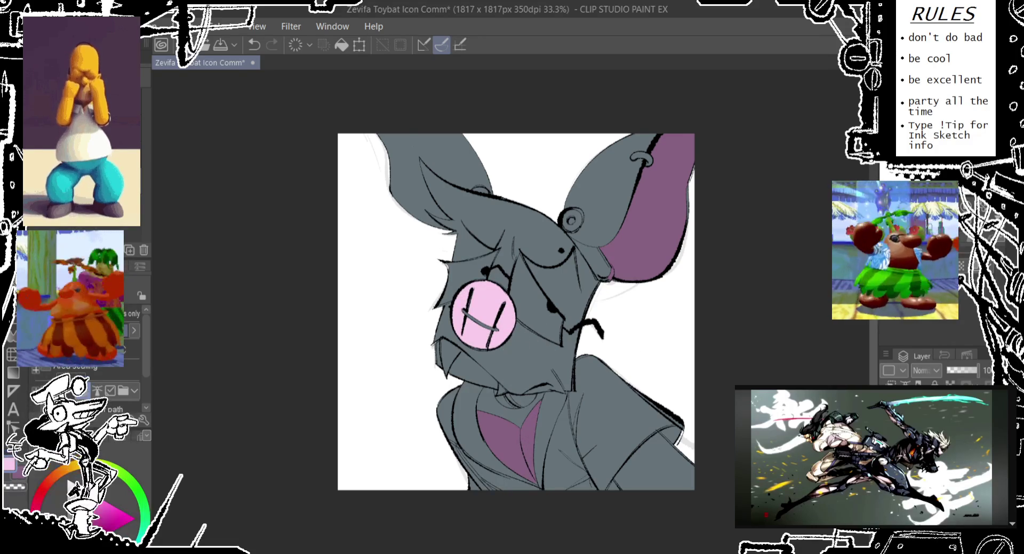
{"action": "scroll", "coordinate": [446, 285], "scroll_direction": "up", "scroll_amount": 1}
{"action": "scroll", "coordinate": [454, 304], "scroll_direction": "up", "scroll_amount": 1}
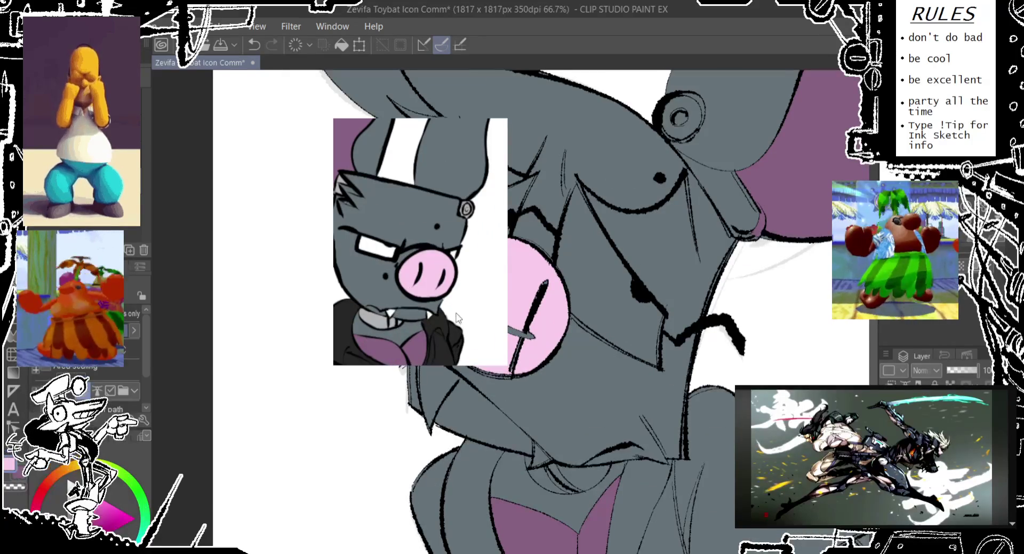
{"action": "scroll", "coordinate": [405, 296], "scroll_direction": "down", "scroll_amount": 1}
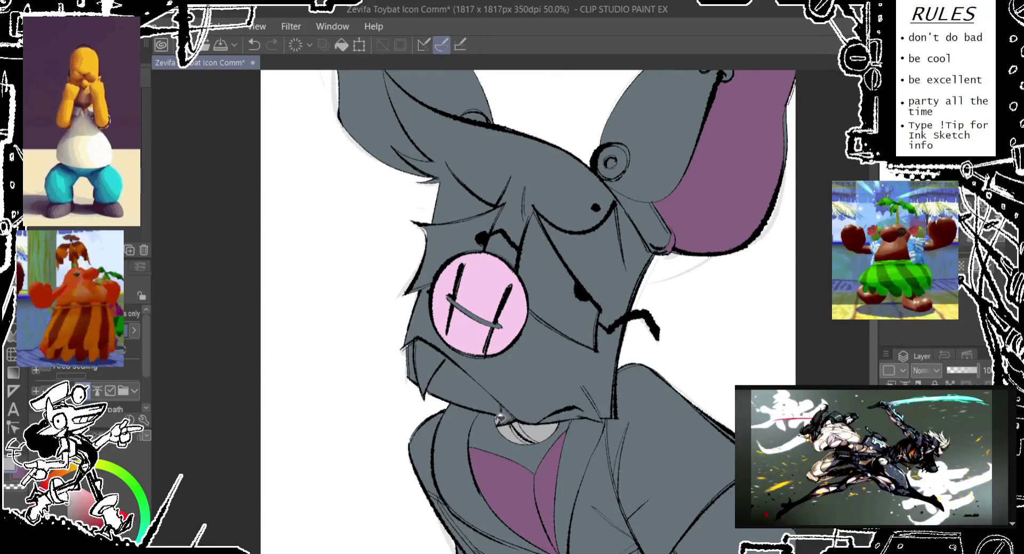
- Brush a light grey band where the ear meets the head
{"action": "left_click_drag", "start_coordinate": [666, 181], "coordinate": [648, 224]}
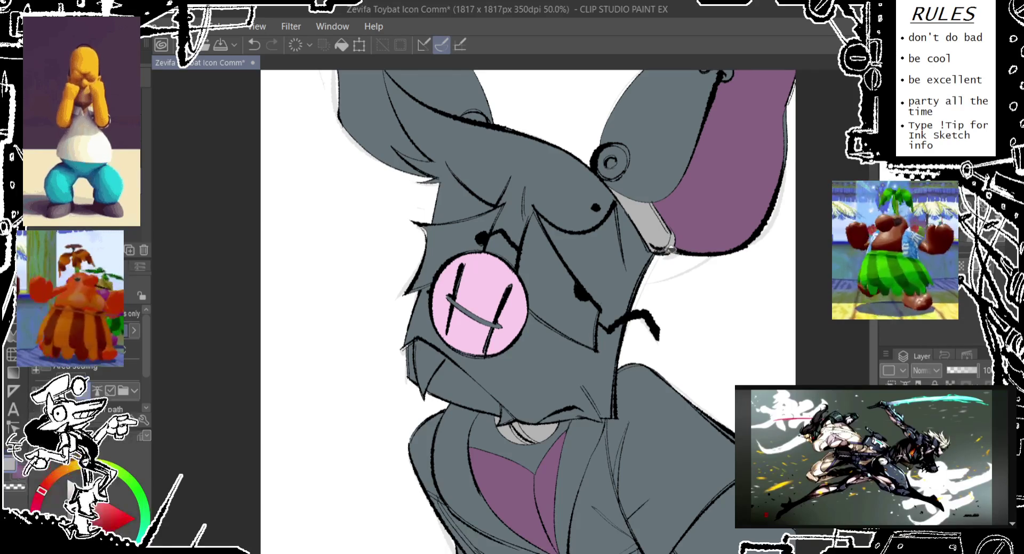
{"action": "scroll", "coordinate": [668, 248], "scroll_direction": "up", "scroll_amount": 2}
{"action": "scroll", "coordinate": [662, 246], "scroll_direction": "up", "scroll_amount": 3}
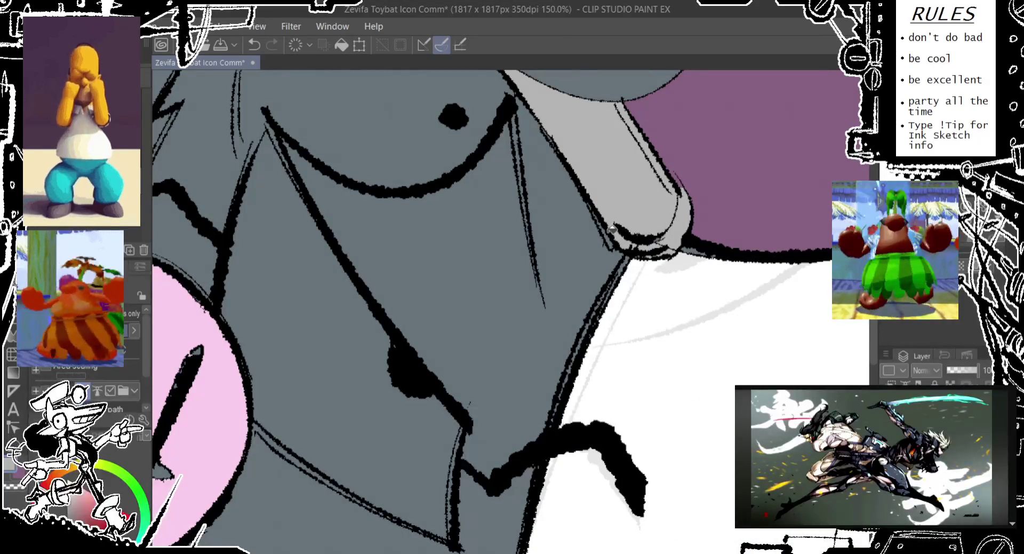
{"action": "scroll", "coordinate": [619, 224], "scroll_direction": "down", "scroll_amount": 5}
{"action": "scroll", "coordinate": [651, 206], "scroll_direction": "up", "scroll_amount": 5}
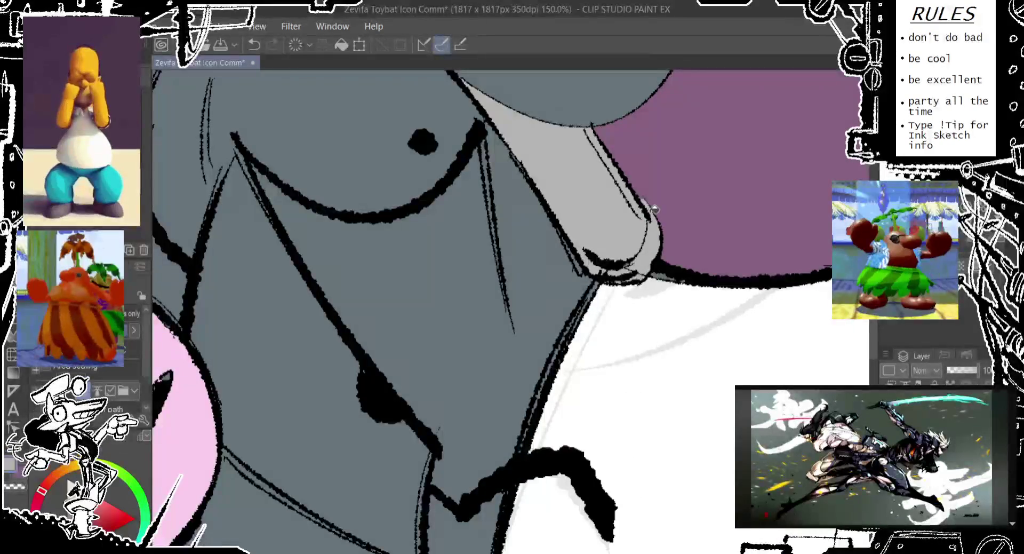
{"action": "scroll", "coordinate": [654, 209], "scroll_direction": "down", "scroll_amount": 5}
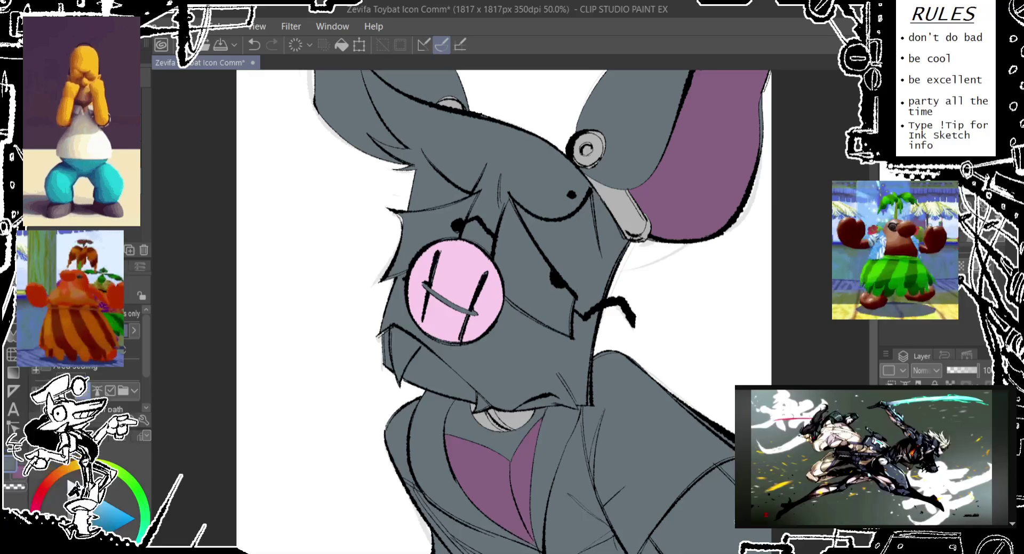
- Fill the eye areas left and right of the snout and the fang below it white
{"action": "left_click_drag", "start_coordinate": [519, 228], "coordinate": [515, 248]}
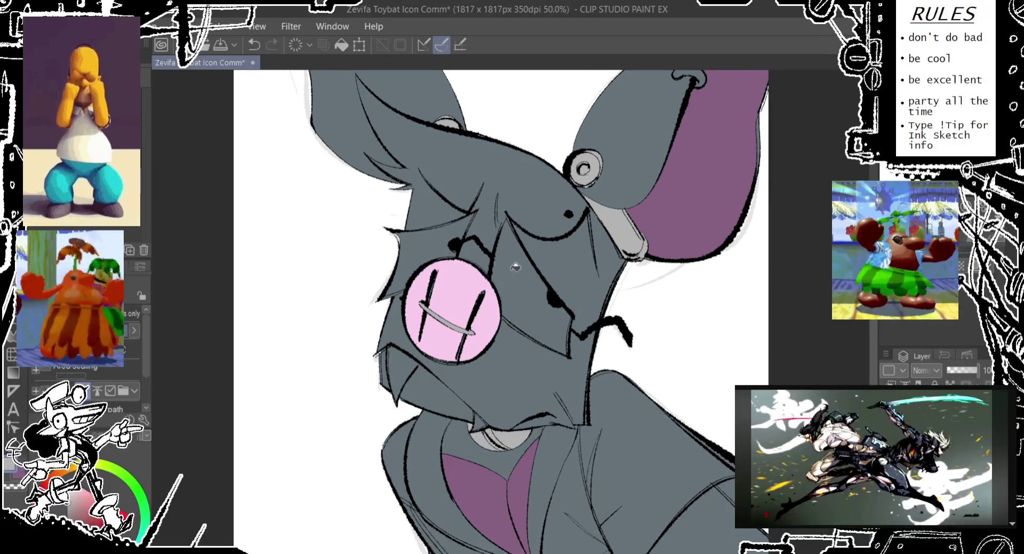
{"action": "left_click", "coordinate": [431, 255]}
{"action": "left_click", "coordinate": [531, 273]}
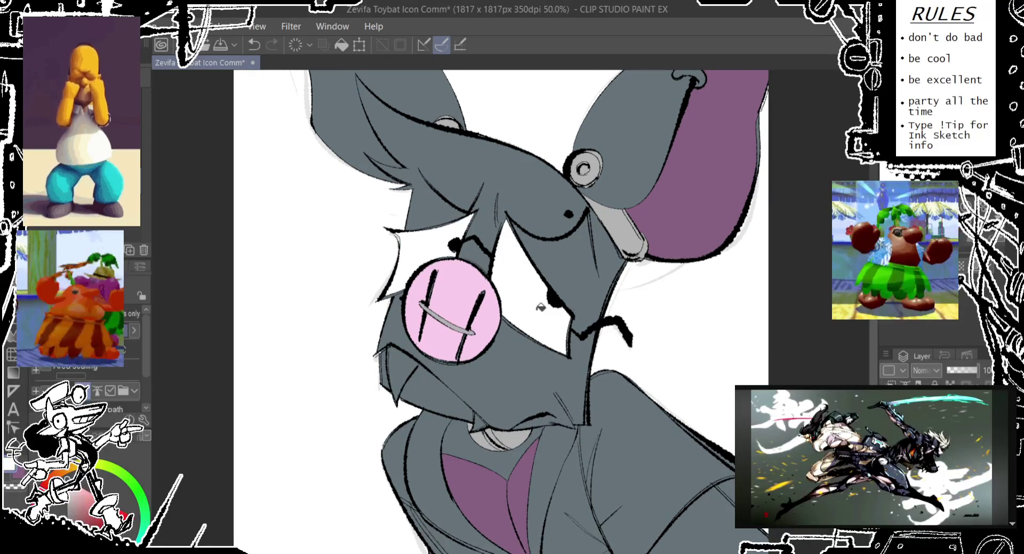
{"action": "left_click", "coordinate": [401, 366]}
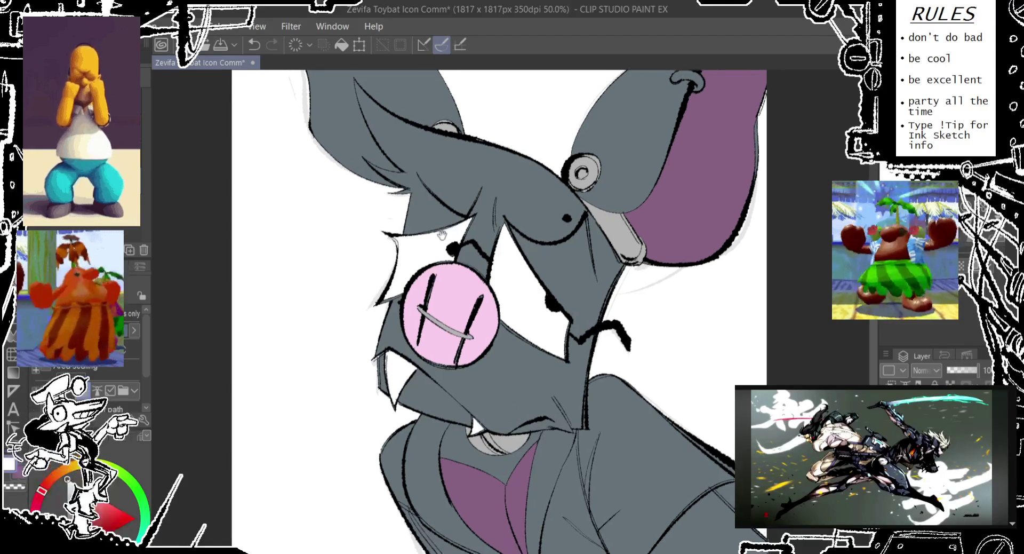
{"action": "scroll", "coordinate": [443, 265], "scroll_direction": "up", "scroll_amount": 2}
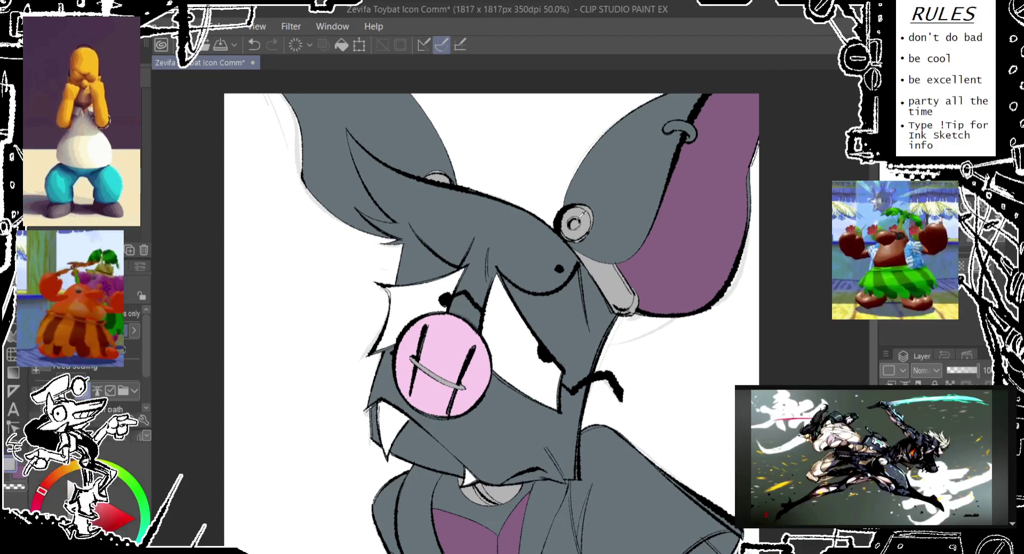
{"action": "scroll", "coordinate": [696, 142], "scroll_direction": "down", "scroll_amount": 2}
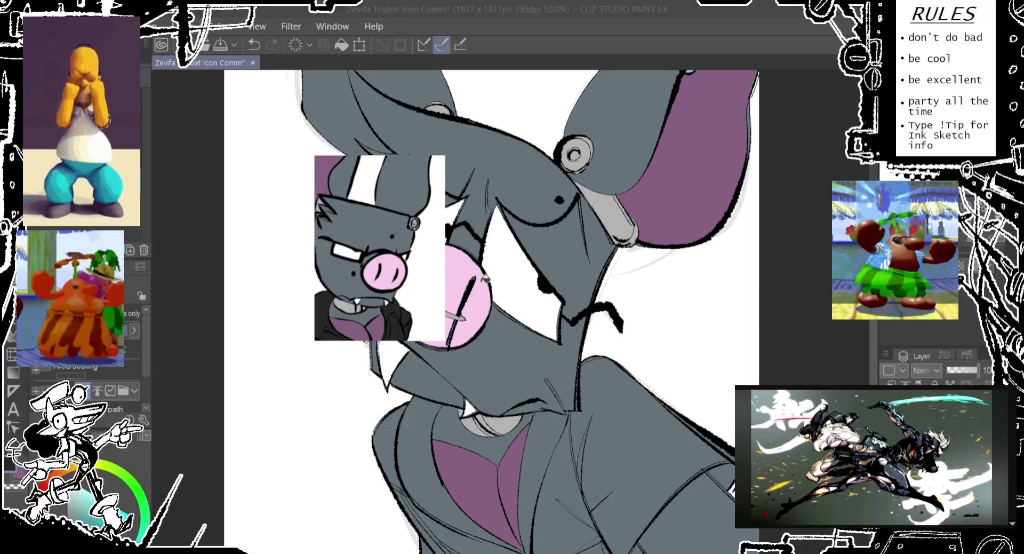
- Fill the collar strap dark charcoal, redoing a misplaced fill
{"action": "scroll", "coordinate": [486, 277], "scroll_direction": "down", "scroll_amount": 1}
{"action": "left_click", "coordinate": [417, 425]}
{"action": "key", "text": "ctrl+z"}
{"action": "left_click", "coordinate": [417, 387]}
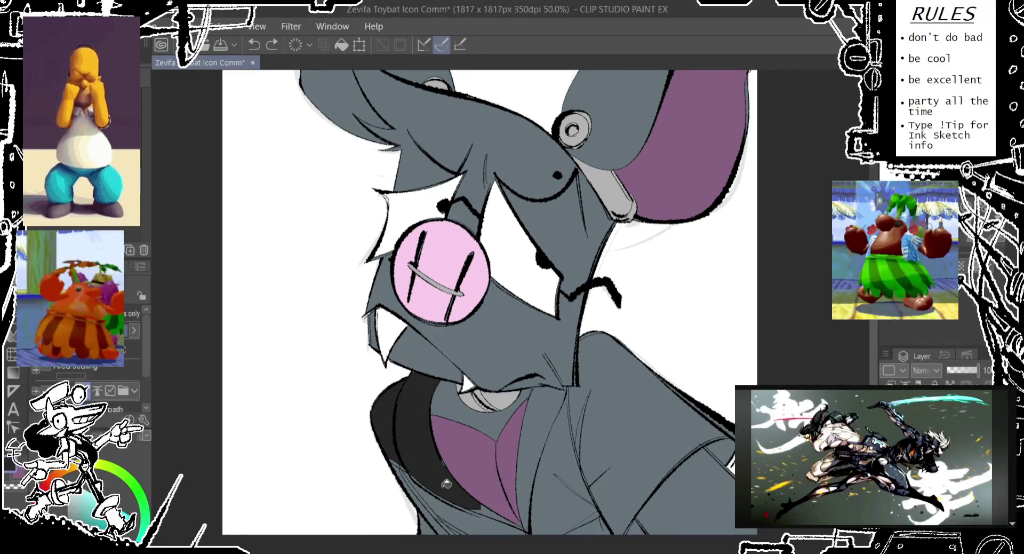
- Fill the collar strip, right jacket panel and neighbouring strip dark grey, undoing wrong fills
{"action": "left_click", "coordinate": [540, 431]}
{"action": "left_click", "coordinate": [603, 381]}
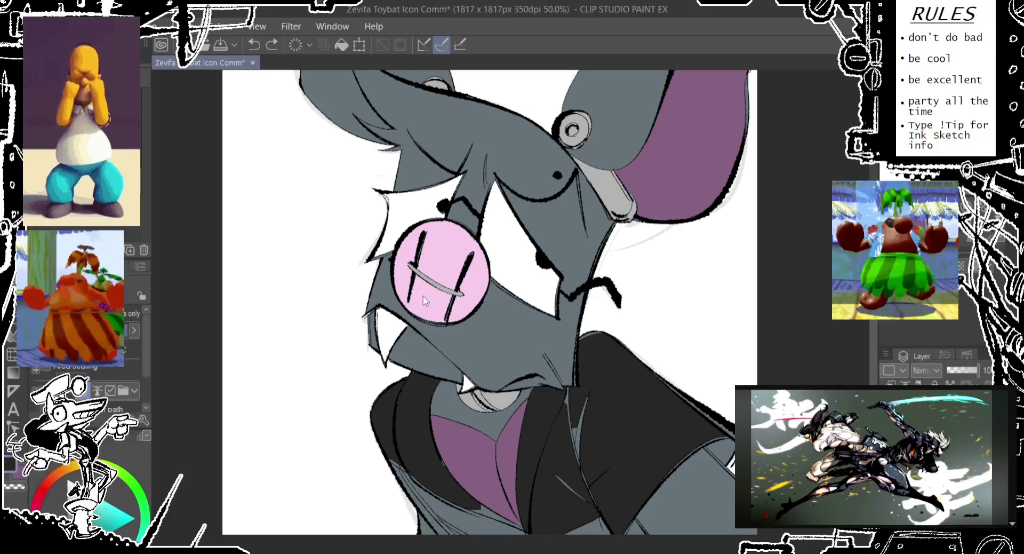
{"action": "key", "text": "ctrl+z"}
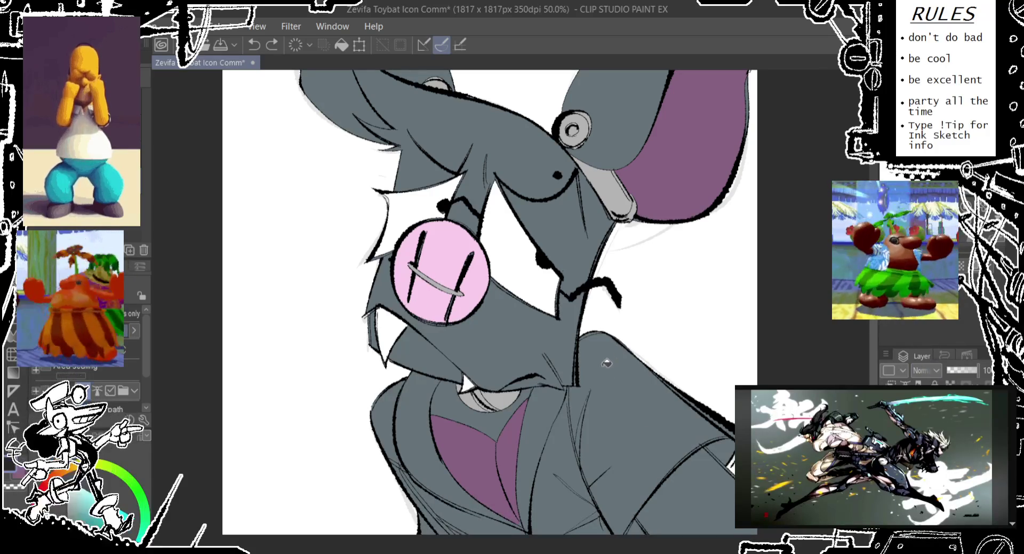
{"action": "left_click", "coordinate": [617, 397]}
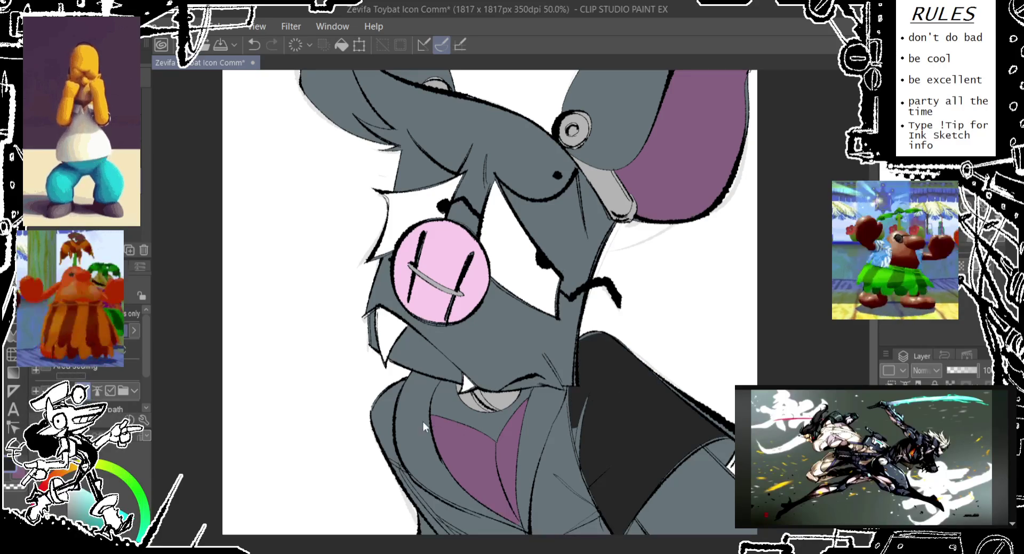
{"action": "key", "text": "ctrl+z"}
{"action": "left_click", "coordinate": [415, 391]}
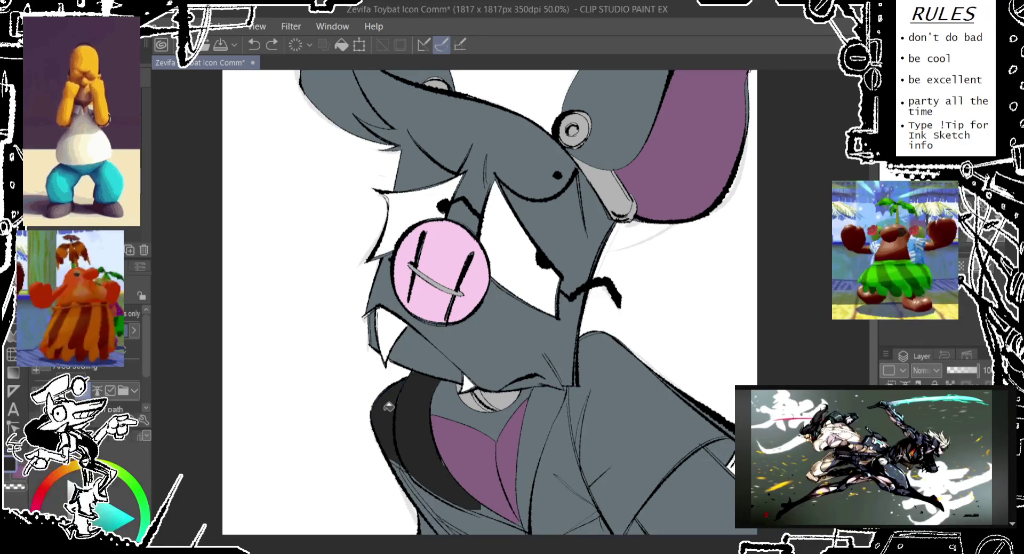
{"action": "left_click", "coordinate": [627, 384]}
{"action": "left_click", "coordinate": [544, 397]}
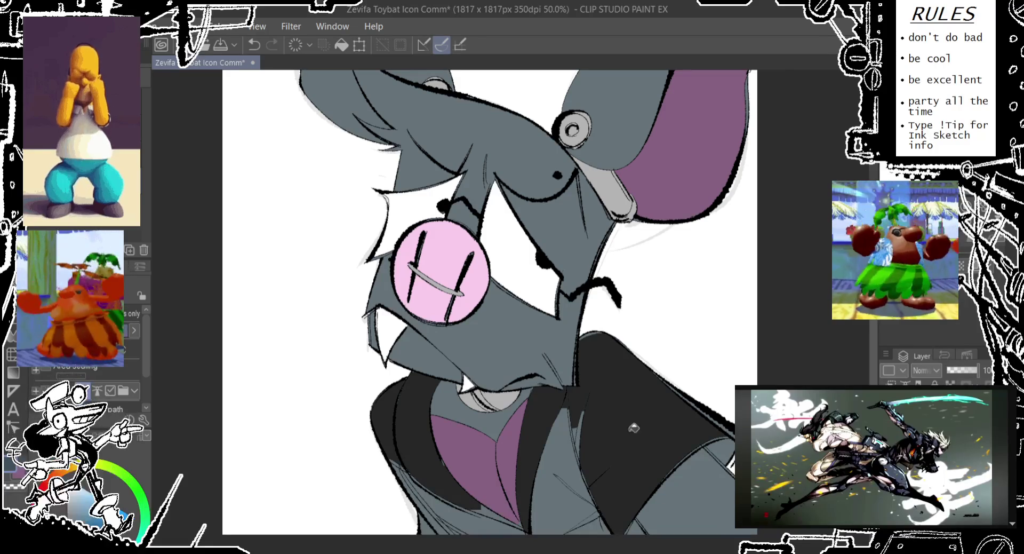
{"action": "key", "text": "ctrl+z"}
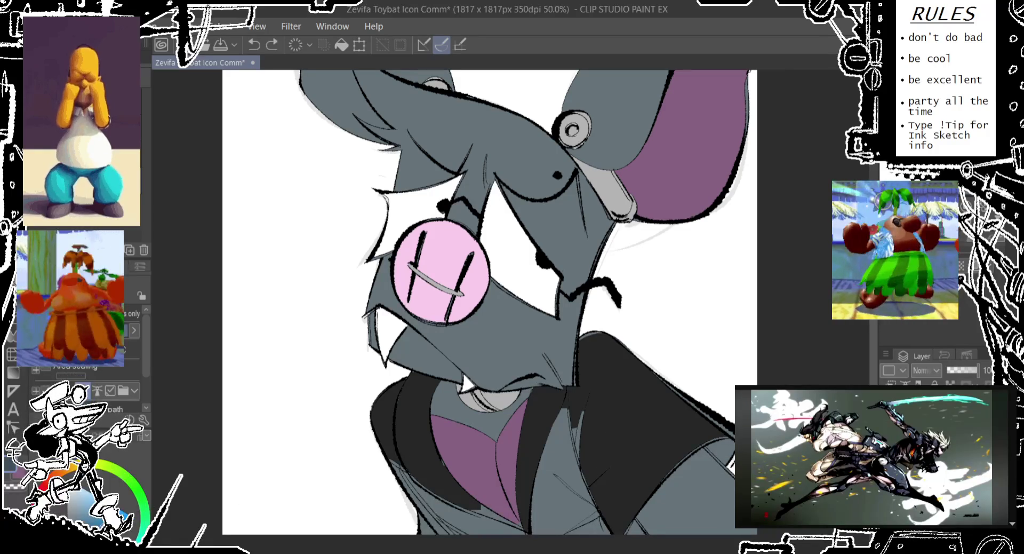
- Fill two small gaps near the sleeve blue and lasso the first jacket area
{"action": "left_click", "coordinate": [723, 453]}
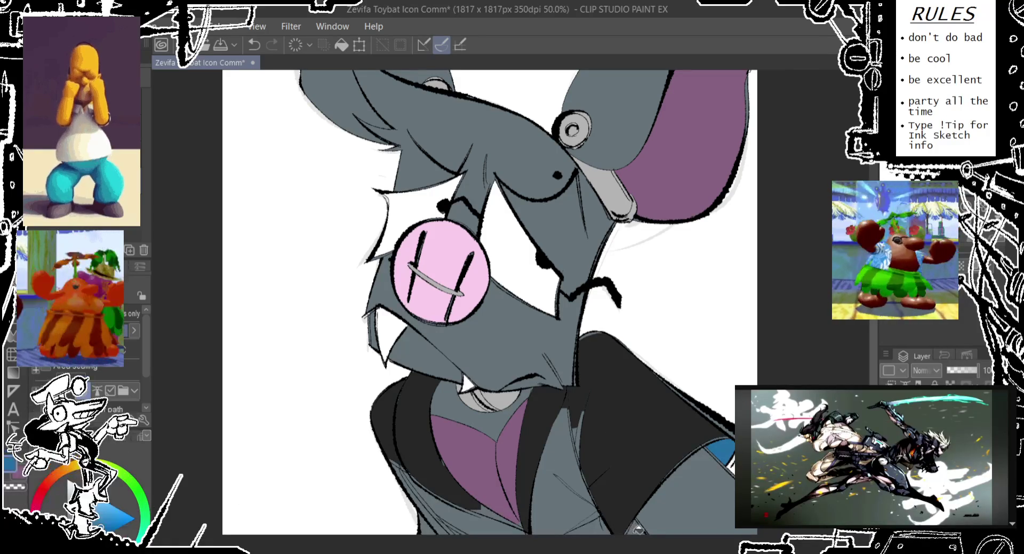
{"action": "left_click", "coordinate": [636, 527]}
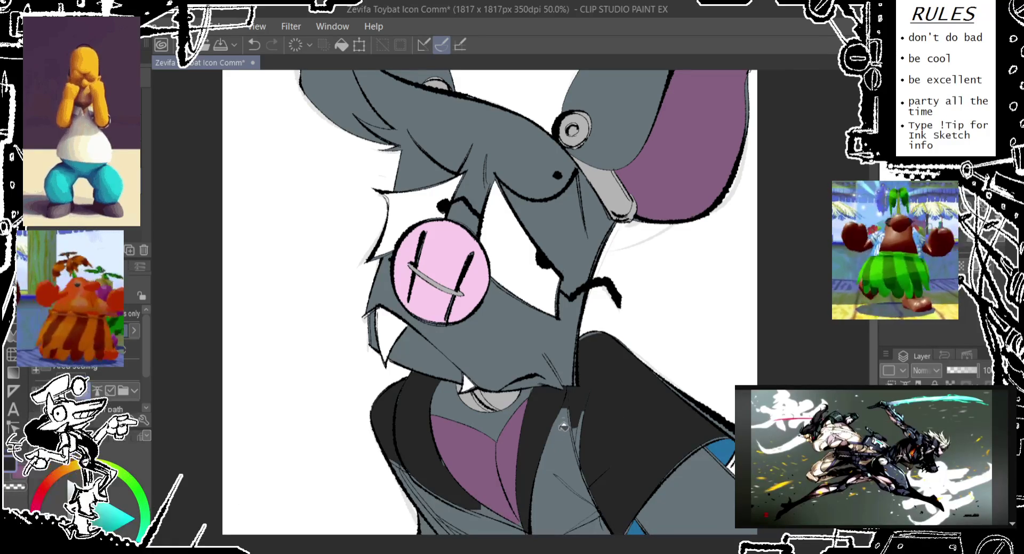
{"action": "key", "text": "p"}
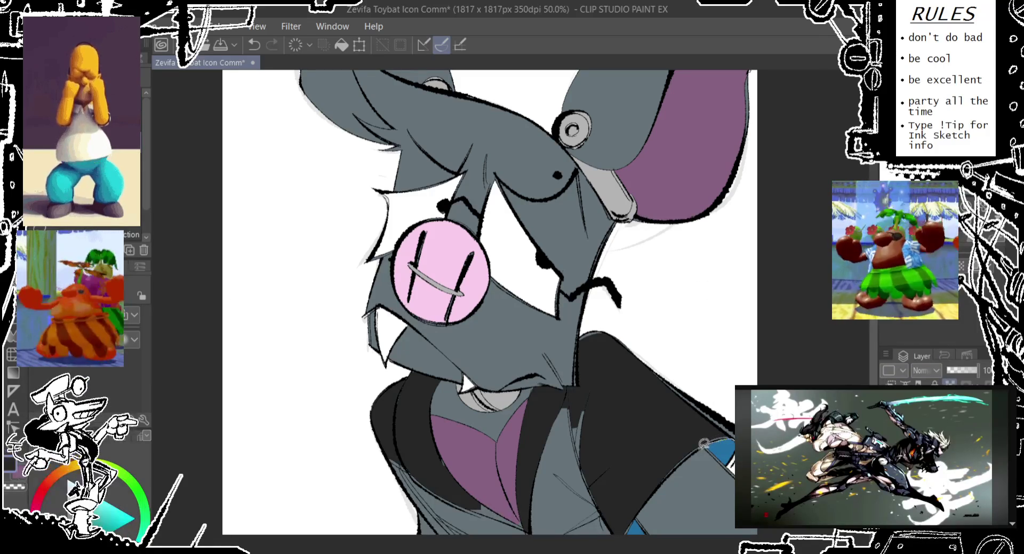
{"action": "mouse_move", "coordinate": [688, 454]}
{"action": "left_mouse_down"}
{"action": "mouse_move", "coordinate": [581, 335]}
{"action": "mouse_move", "coordinate": [585, 323]}
{"action": "mouse_move", "coordinate": [733, 379]}
{"action": "left_mouse_up"}
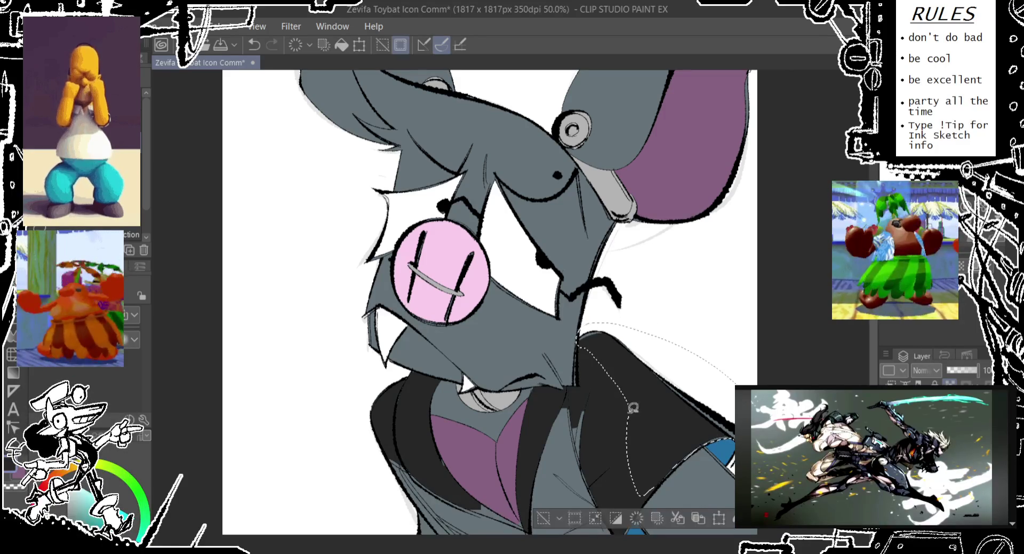
{"action": "mouse_move", "coordinate": [391, 547]}
{"action": "left_mouse_down"}
{"action": "mouse_move", "coordinate": [392, 425]}
{"action": "mouse_move", "coordinate": [435, 460]}
{"action": "mouse_move", "coordinate": [442, 449]}
{"action": "mouse_move", "coordinate": [474, 494]}
{"action": "mouse_move", "coordinate": [526, 521]}
{"action": "mouse_move", "coordinate": [528, 467]}
{"action": "mouse_move", "coordinate": [552, 411]}
{"action": "mouse_move", "coordinate": [608, 422]}
{"action": "mouse_move", "coordinate": [634, 503]}
{"action": "mouse_move", "coordinate": [613, 549]}
{"action": "left_mouse_up"}
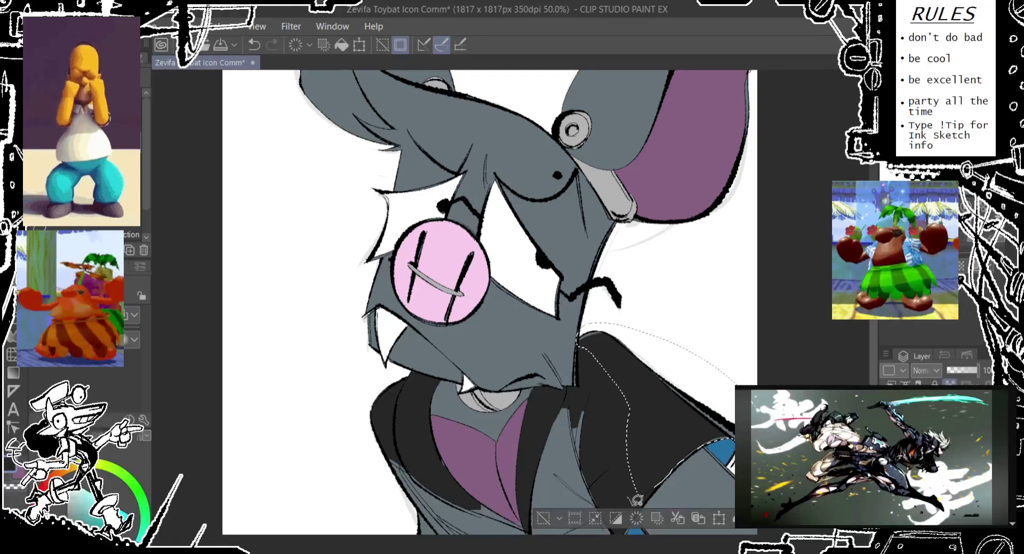
- Lasso the lower and left jacket areas, fill the selection dark charcoal, and deselect
{"action": "left_click_drag", "start_coordinate": [597, 552], "coordinate": [563, 410]}
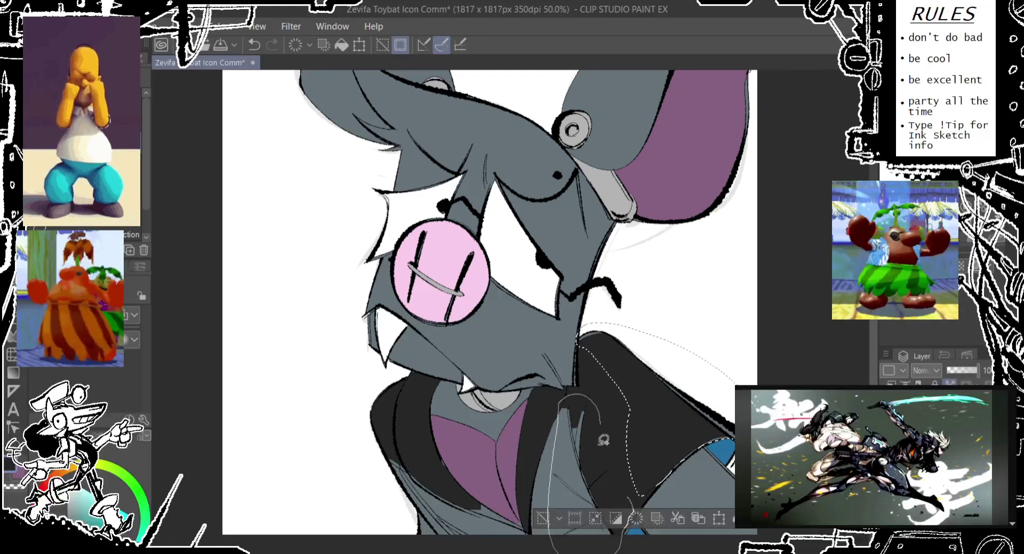
{"action": "left_click_drag", "start_coordinate": [603, 439], "coordinate": [614, 486]}
{"action": "left_click_drag", "start_coordinate": [620, 524], "coordinate": [600, 452]}
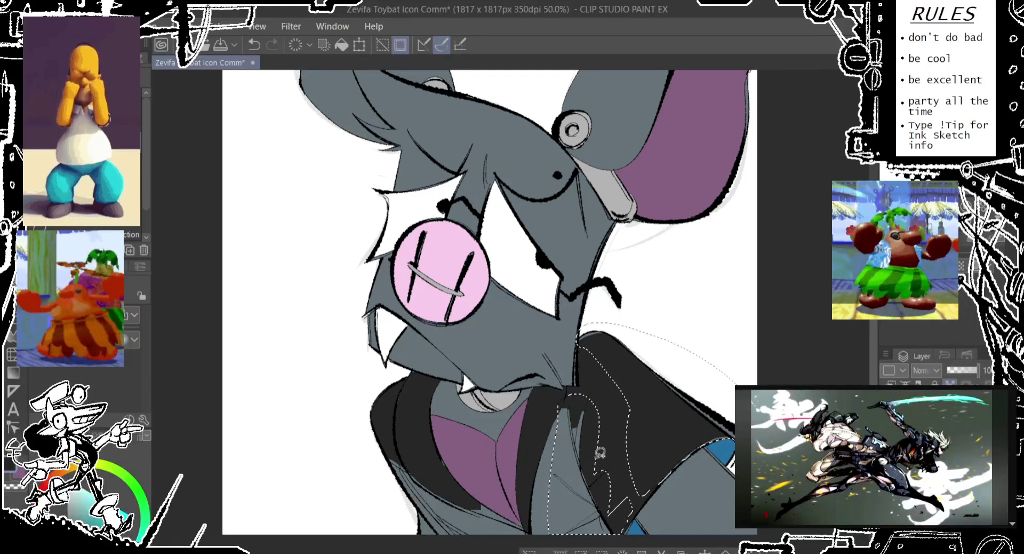
{"action": "left_click_drag", "start_coordinate": [592, 398], "coordinate": [531, 527]}
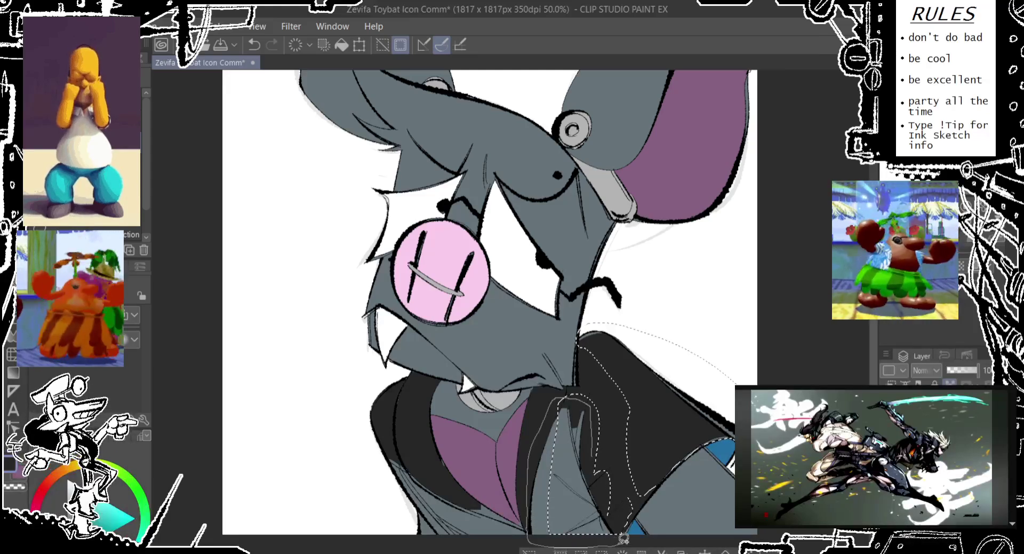
{"action": "left_click_drag", "start_coordinate": [532, 527], "coordinate": [597, 410]}
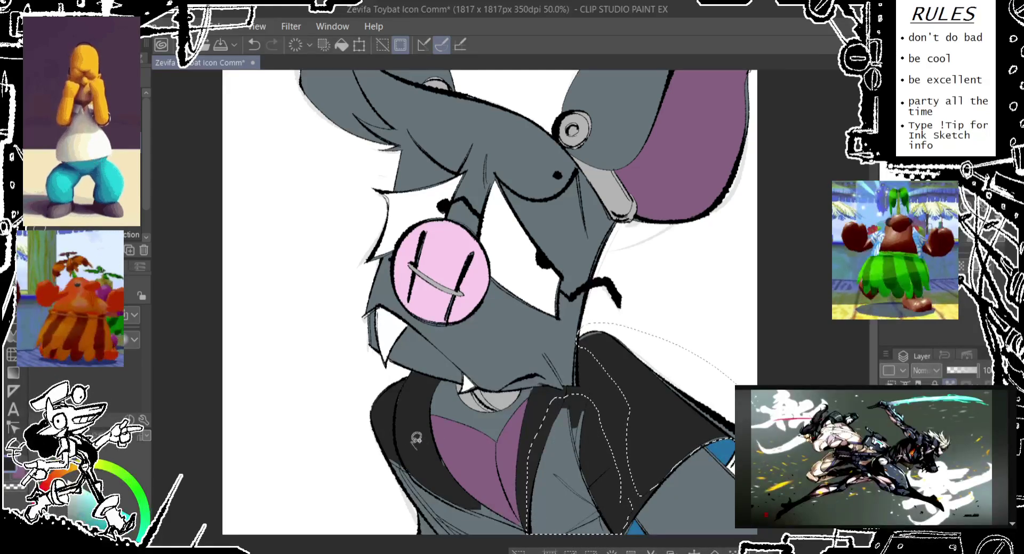
{"action": "left_click_drag", "start_coordinate": [481, 505], "coordinate": [466, 498]}
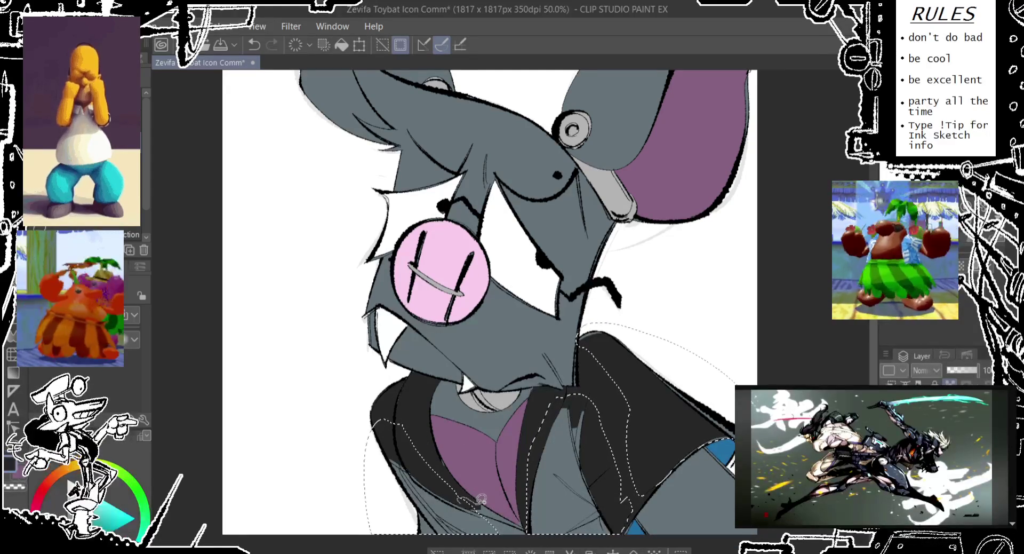
{"action": "left_click_drag", "start_coordinate": [466, 499], "coordinate": [480, 506]}
{"action": "key", "text": "ctrl+z"}
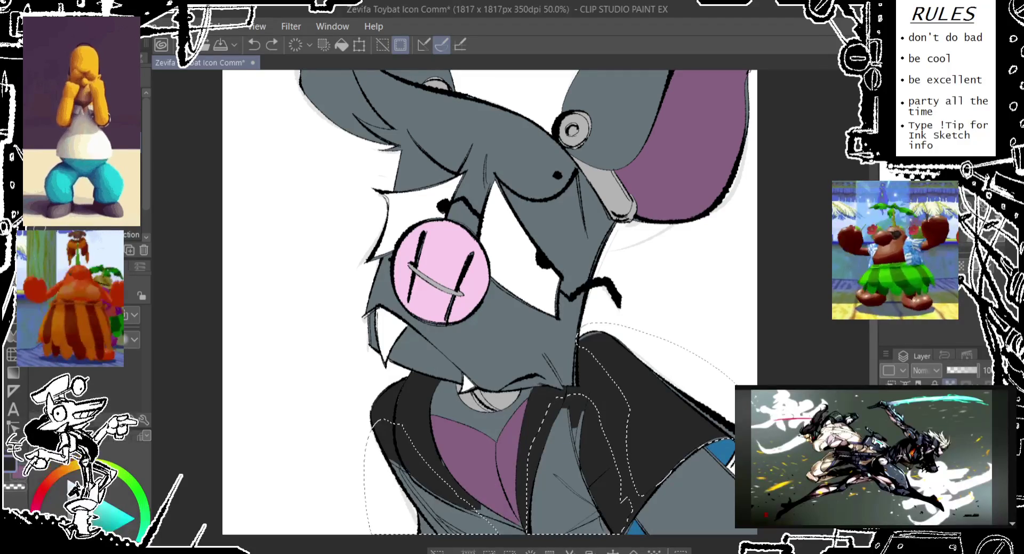
{"action": "left_click", "coordinate": [342, 45]}
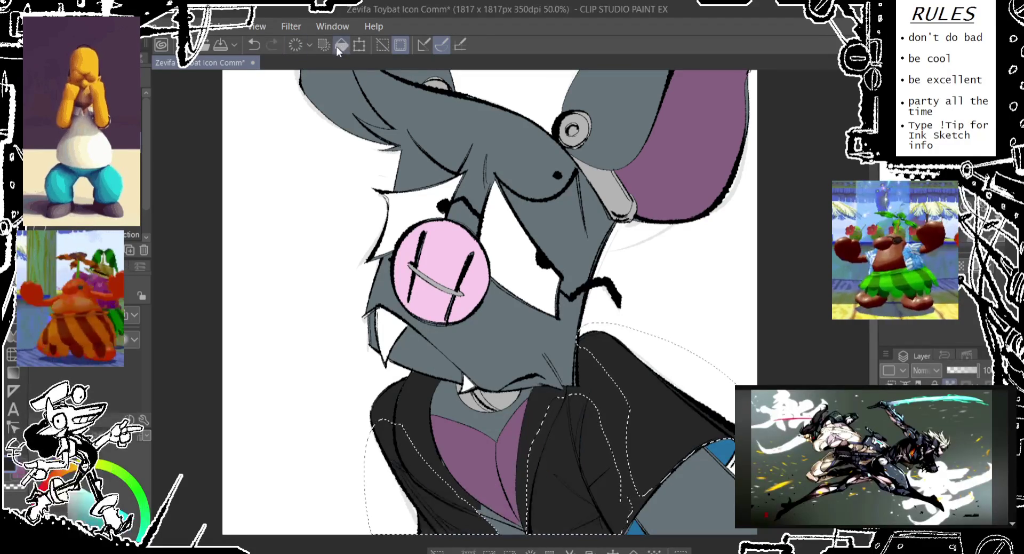
{"action": "key", "text": "ctrl+d"}
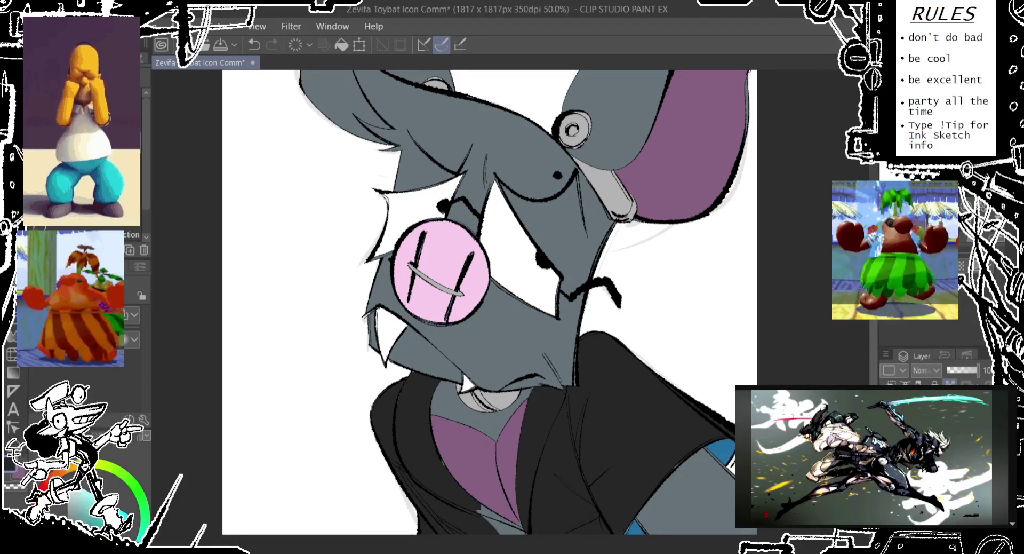
{"action": "key", "text": "g"}
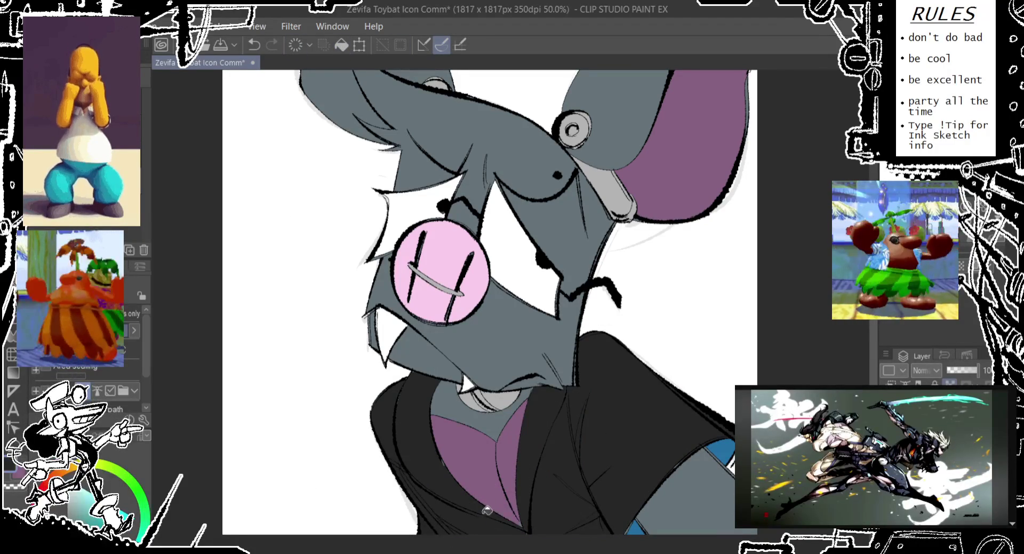
{"action": "scroll", "coordinate": [462, 328], "scroll_direction": "down", "scroll_amount": 3}
{"action": "scroll", "coordinate": [495, 438], "scroll_direction": "up", "scroll_amount": 3}
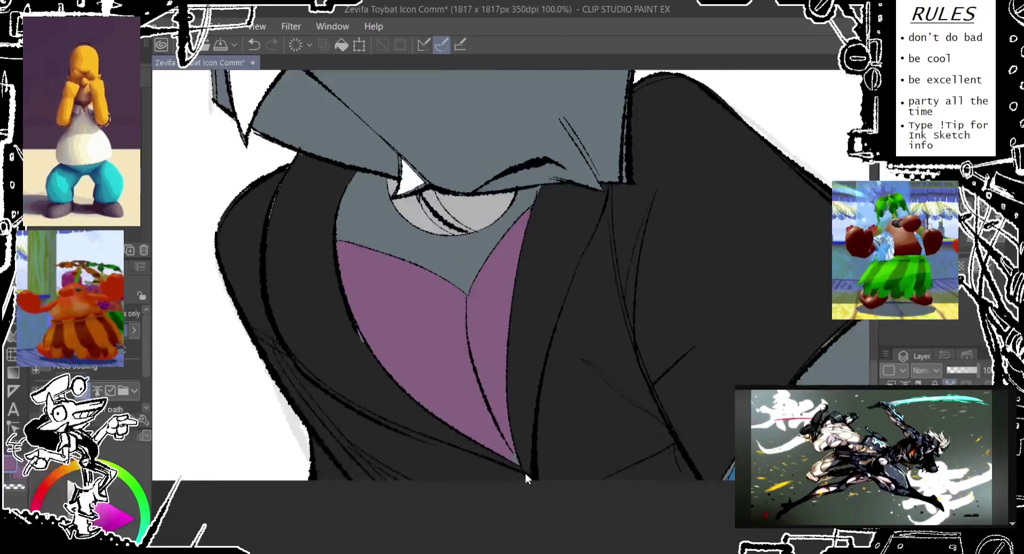
{"action": "scroll", "coordinate": [525, 472], "scroll_direction": "up", "scroll_amount": 3}
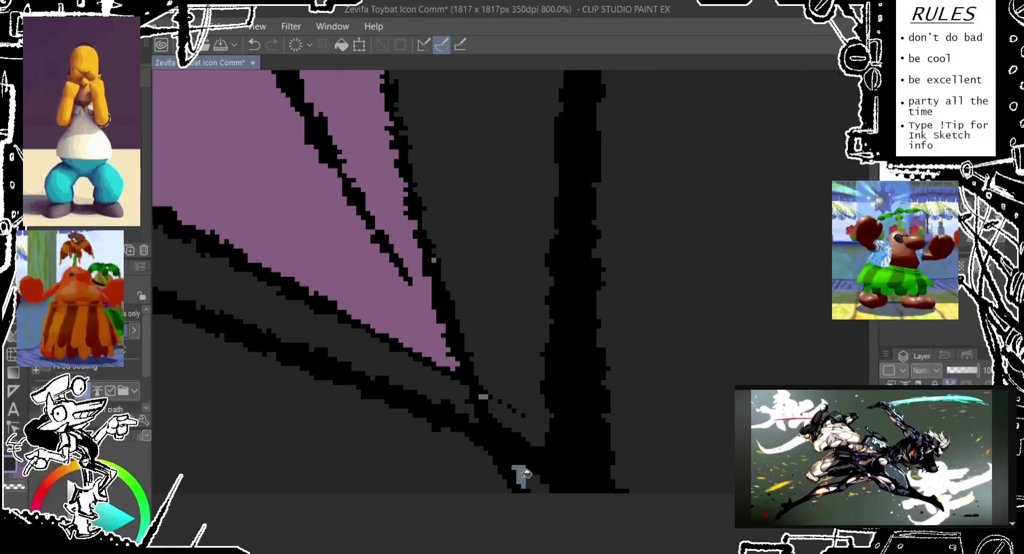
{"action": "scroll", "coordinate": [417, 321], "scroll_direction": "down", "scroll_amount": 1}
{"action": "scroll", "coordinate": [456, 341], "scroll_direction": "up", "scroll_amount": 1}
{"action": "scroll", "coordinate": [456, 342], "scroll_direction": "up", "scroll_amount": 1}
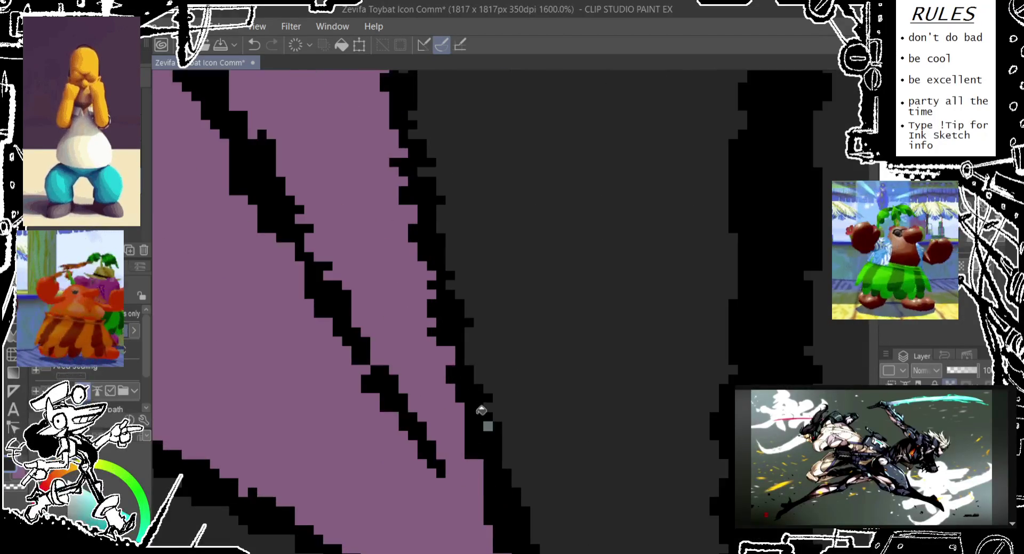
{"action": "scroll", "coordinate": [475, 372], "scroll_direction": "down", "scroll_amount": 2}
{"action": "scroll", "coordinate": [364, 286], "scroll_direction": "down", "scroll_amount": 2}
{"action": "scroll", "coordinate": [364, 286], "scroll_direction": "down", "scroll_amount": 1}
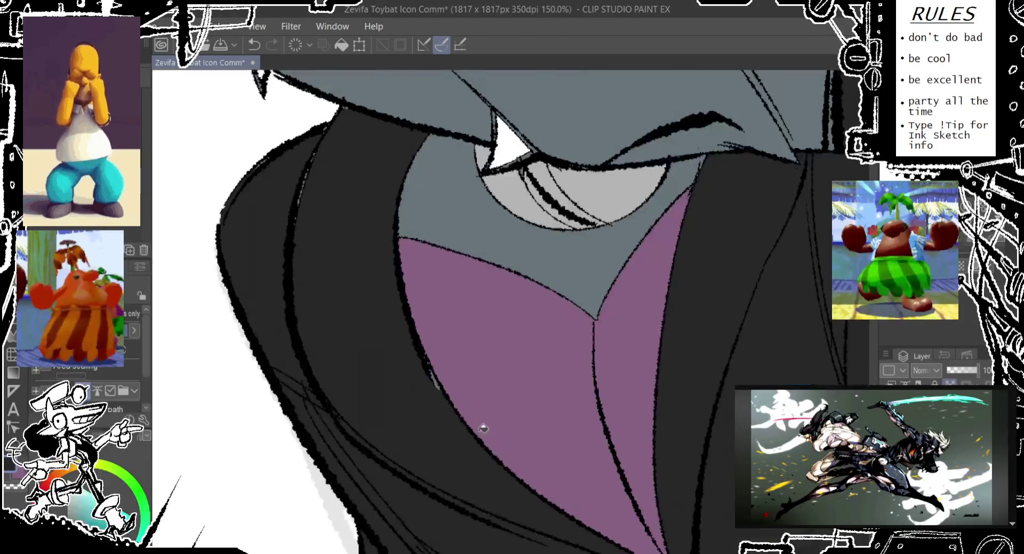
{"action": "scroll", "coordinate": [421, 358], "scroll_direction": "up", "scroll_amount": 3}
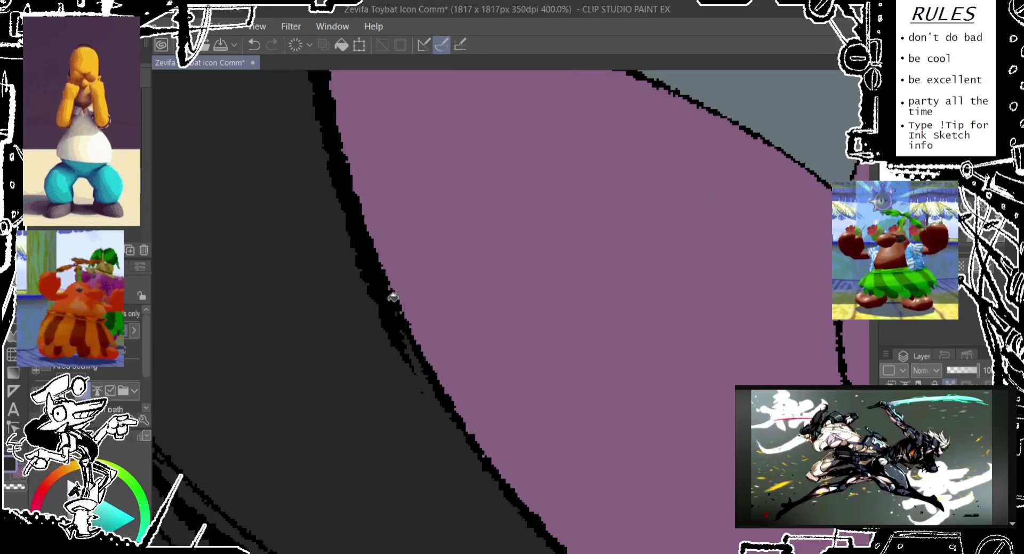
{"action": "scroll", "coordinate": [401, 315], "scroll_direction": "down", "scroll_amount": 4}
{"action": "scroll", "coordinate": [293, 178], "scroll_direction": "up", "scroll_amount": 1}
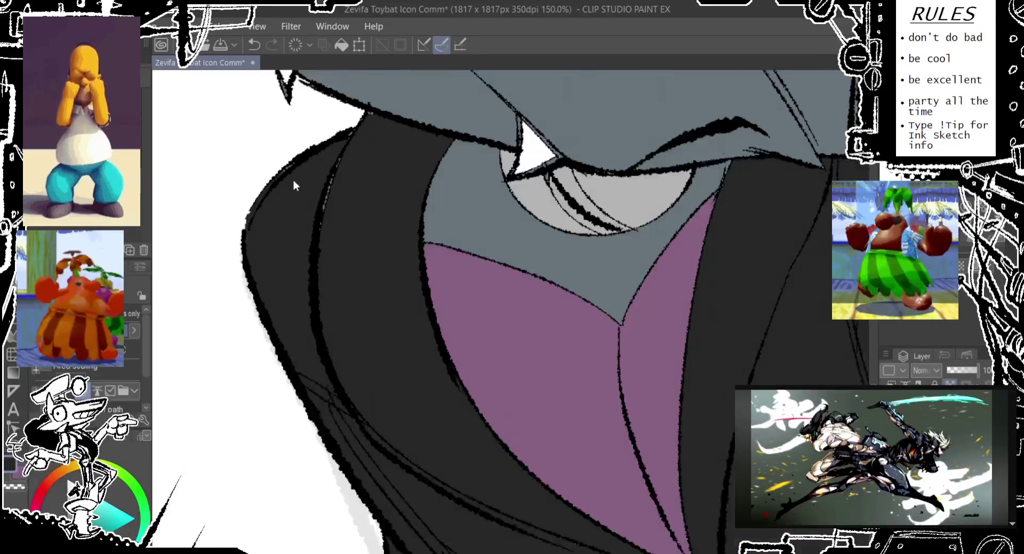
{"action": "scroll", "coordinate": [318, 323], "scroll_direction": "up", "scroll_amount": 1}
{"action": "scroll", "coordinate": [91, 346], "scroll_direction": "down", "scroll_amount": 2}
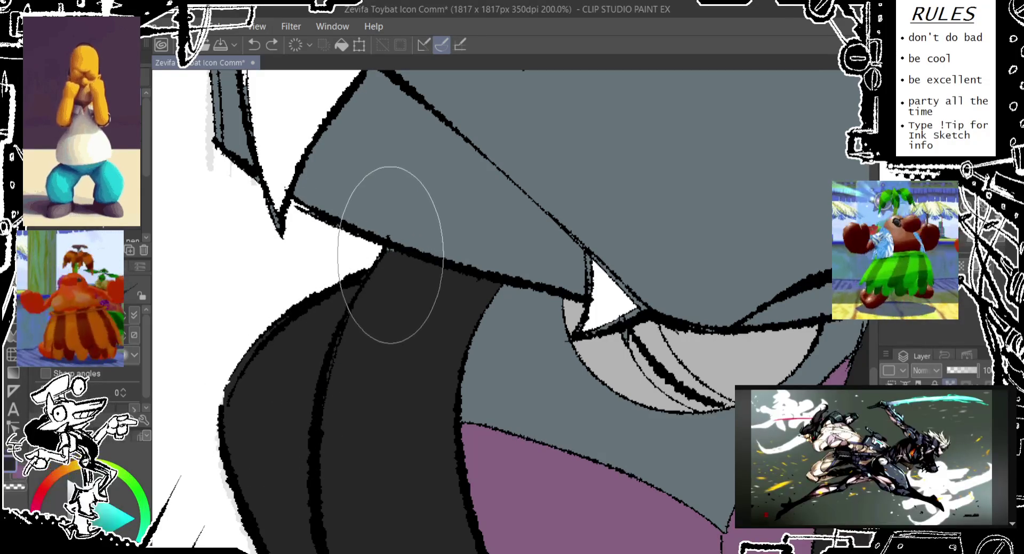
{"action": "scroll", "coordinate": [320, 216], "scroll_direction": "up", "scroll_amount": 3}
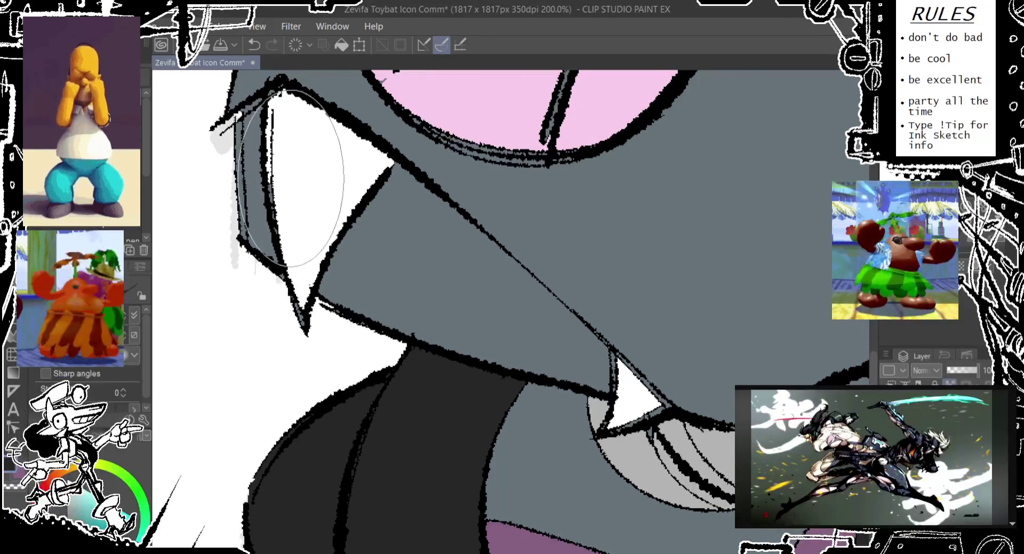
{"action": "scroll", "coordinate": [288, 251], "scroll_direction": "up", "scroll_amount": 3}
{"action": "key", "text": "ctrl+z"}
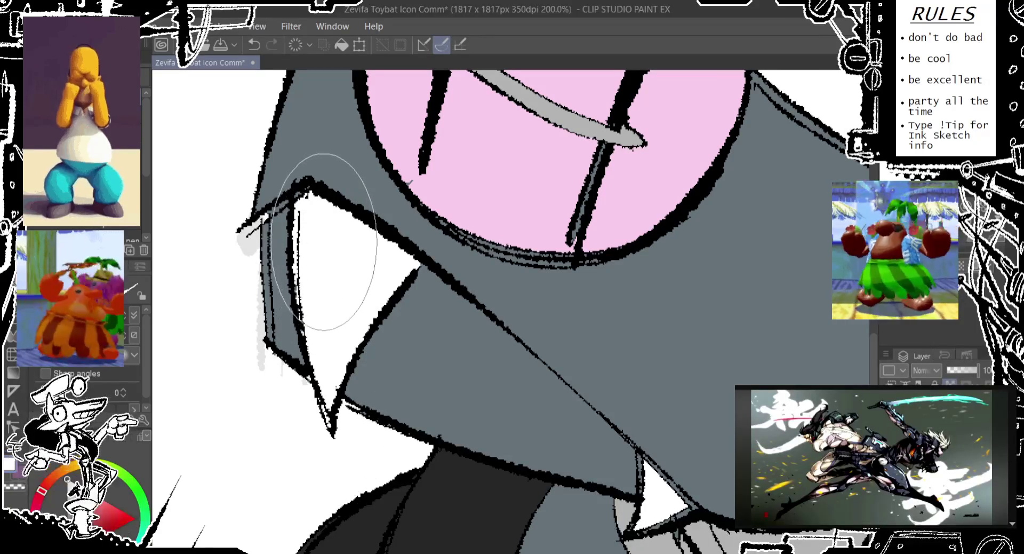
{"action": "scroll", "coordinate": [320, 230], "scroll_direction": "up", "scroll_amount": 1}
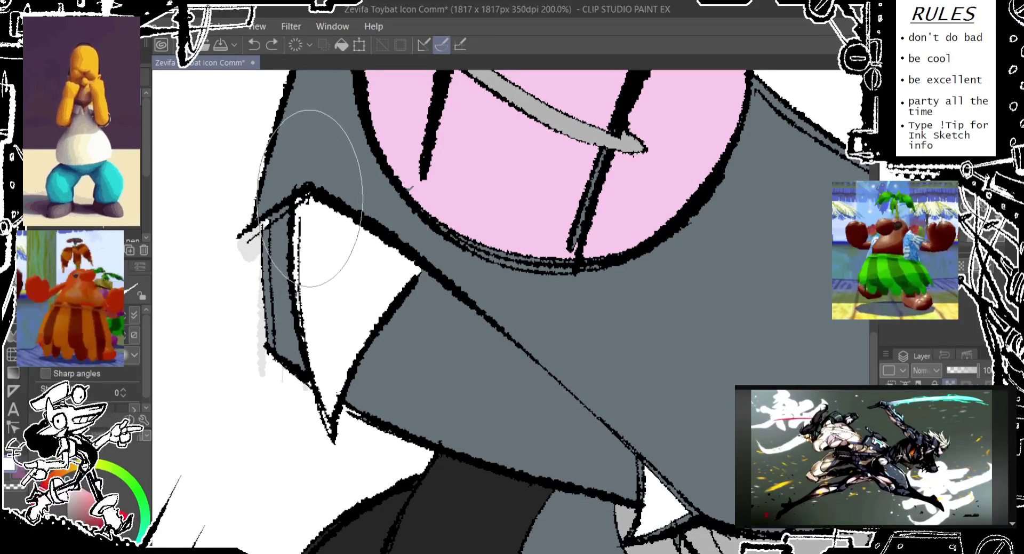
{"action": "scroll", "coordinate": [423, 245], "scroll_direction": "down", "scroll_amount": 1}
{"action": "scroll", "coordinate": [424, 245], "scroll_direction": "down", "scroll_amount": 3}
{"action": "scroll", "coordinate": [423, 245], "scroll_direction": "down", "scroll_amount": 1}
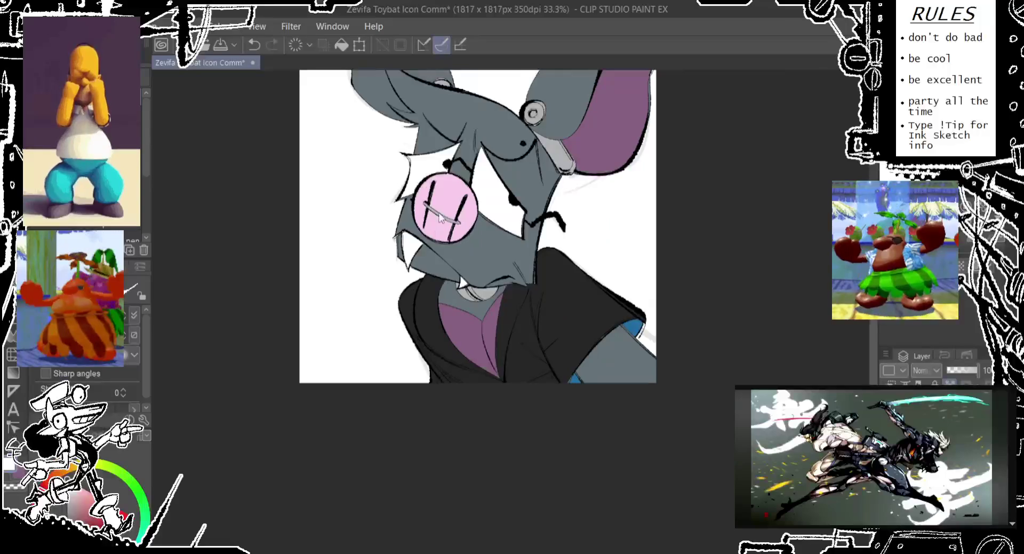
- Save the illustration and add a new highlight layer set to Add blend mode
{"action": "left_click_drag", "start_coordinate": [403, 240], "coordinate": [385, 309]}
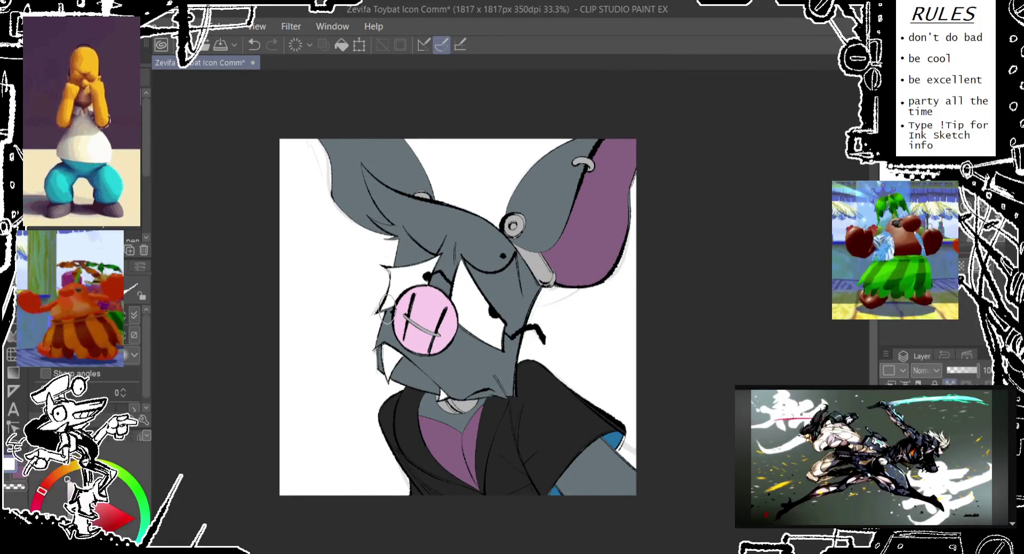
{"action": "scroll", "coordinate": [750, 304], "scroll_direction": "up", "scroll_amount": 1}
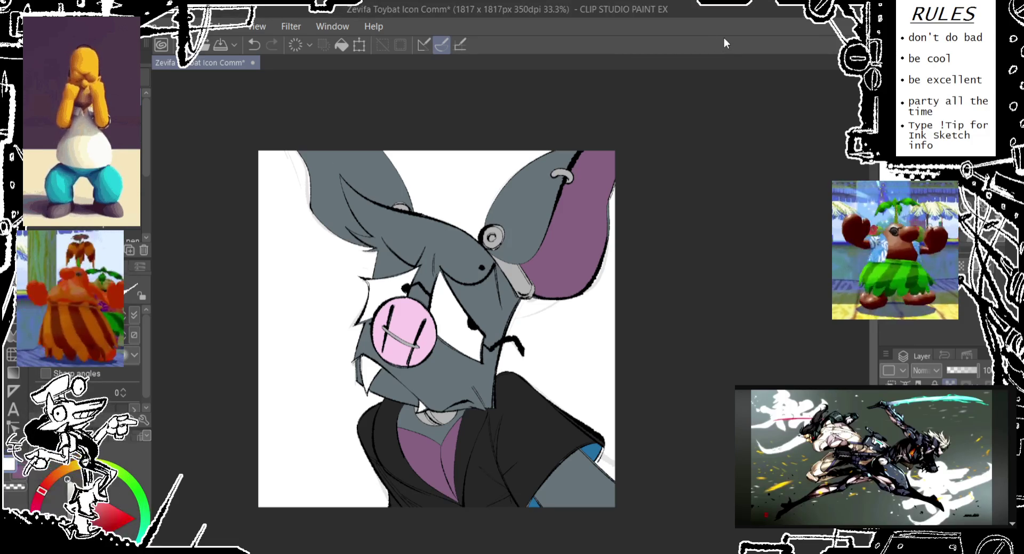
{"action": "key", "text": "ctrl+s"}
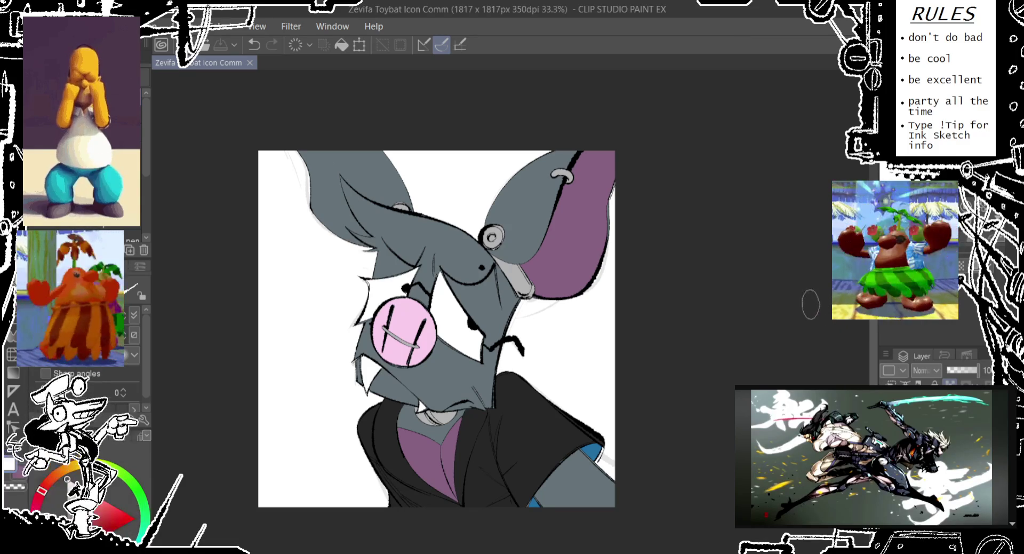
{"action": "left_click", "coordinate": [418, 398]}
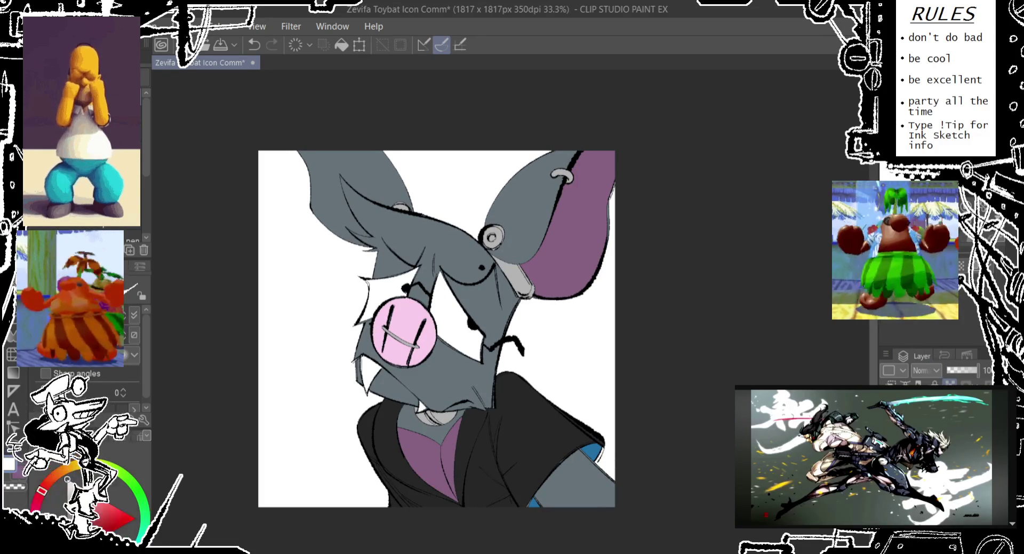
{"action": "left_click", "coordinate": [926, 370]}
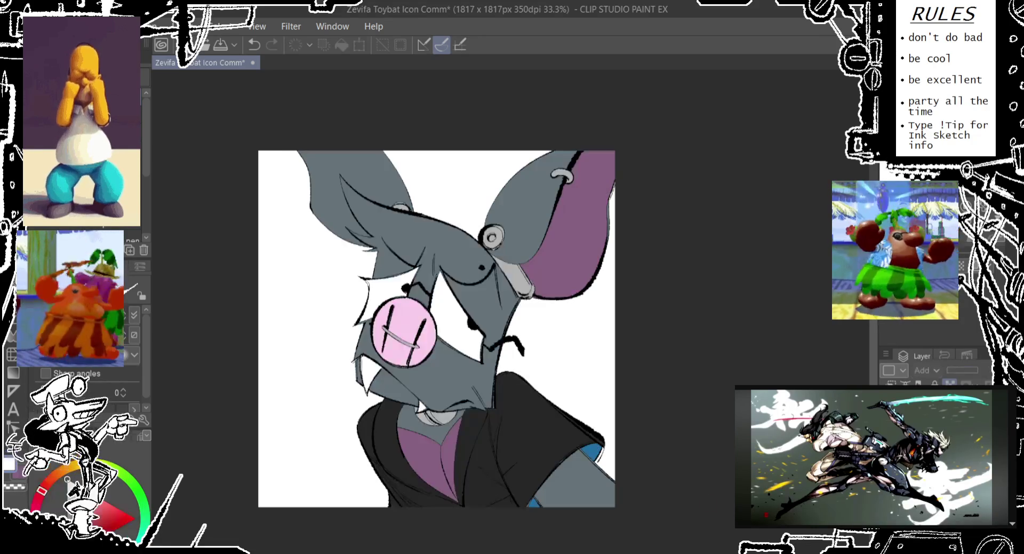
- Zoom in on the sleeve and fill the white gap at its tip
{"action": "scroll", "coordinate": [571, 470], "scroll_direction": "up", "scroll_amount": 3}
{"action": "scroll", "coordinate": [571, 470], "scroll_direction": "up", "scroll_amount": 2}
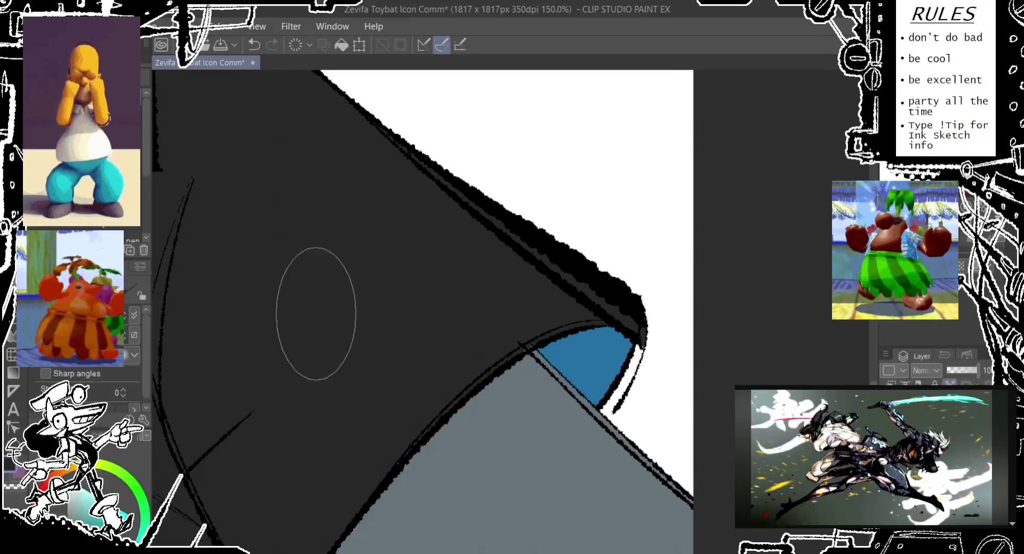
{"action": "key", "text": "g"}
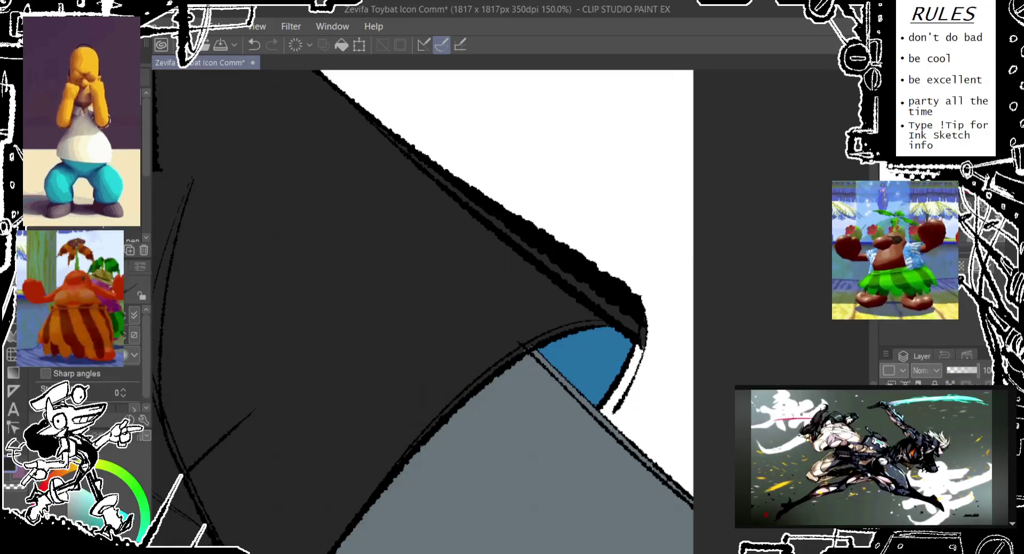
{"action": "left_click", "coordinate": [640, 357]}
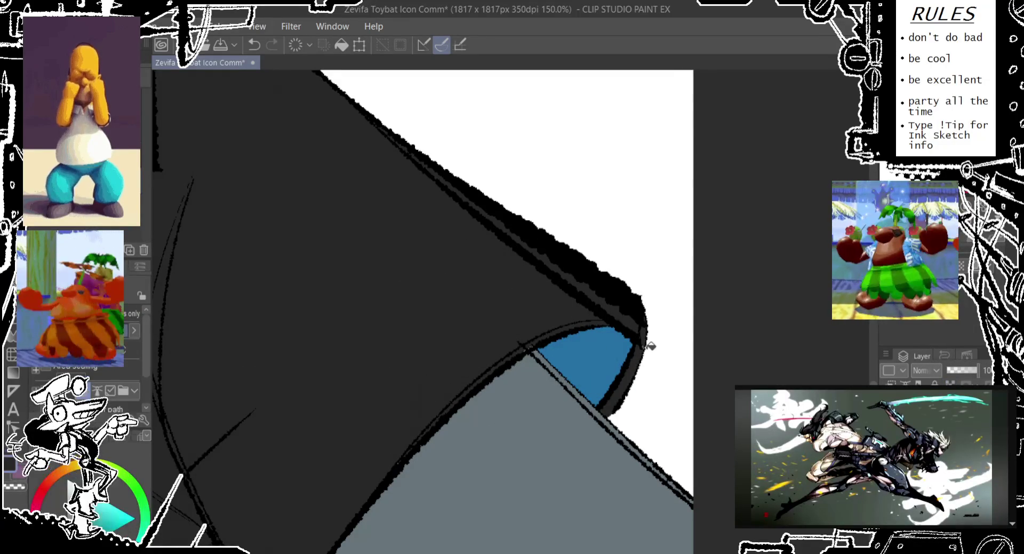
- Zoom back out so the whole canvas fits the view
{"action": "scroll", "coordinate": [623, 257], "scroll_direction": "down", "scroll_amount": 5}
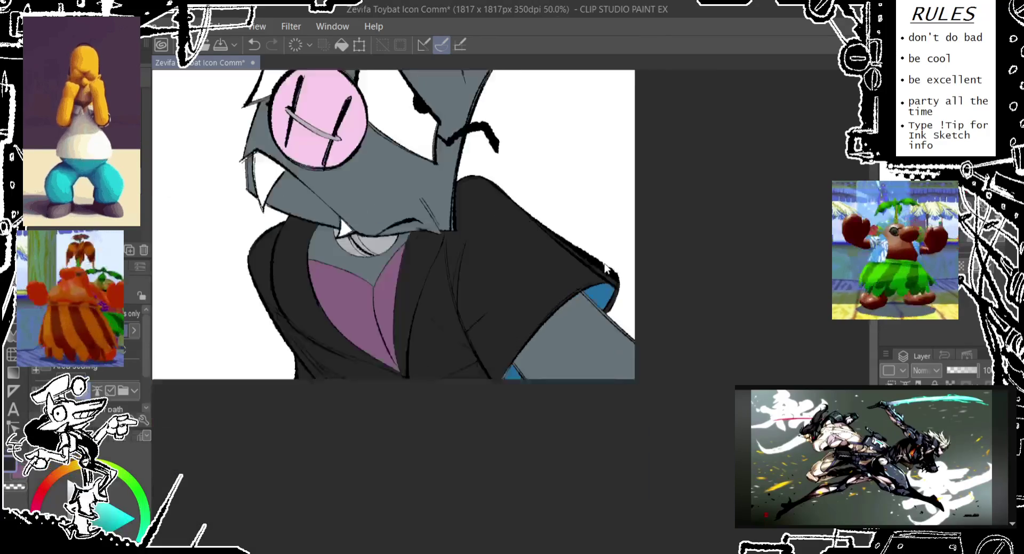
{"action": "scroll", "coordinate": [565, 308], "scroll_direction": "up", "scroll_amount": 4}
{"action": "scroll", "coordinate": [488, 380], "scroll_direction": "up", "scroll_amount": 2}
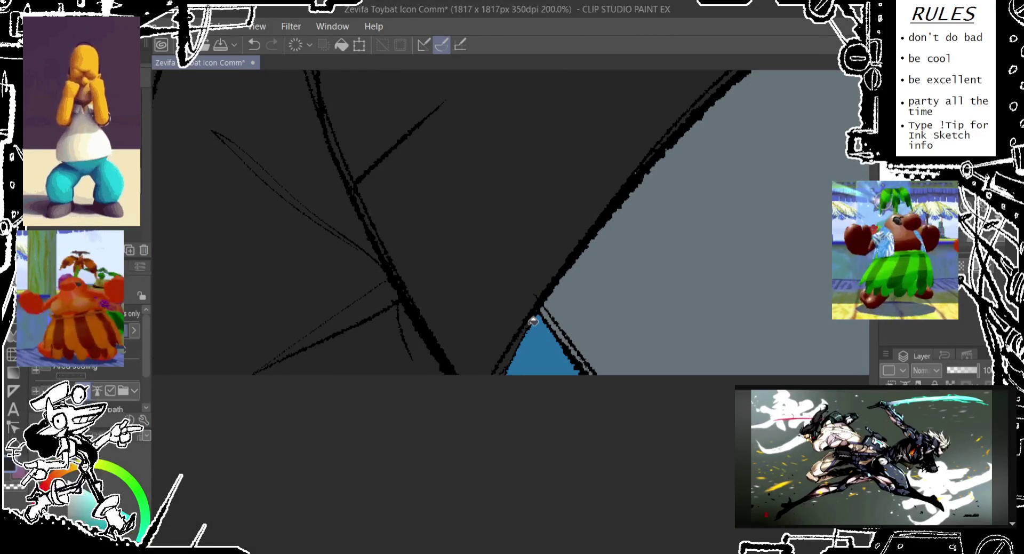
{"action": "scroll", "coordinate": [539, 311], "scroll_direction": "down", "scroll_amount": 2}
{"action": "scroll", "coordinate": [643, 224], "scroll_direction": "up", "scroll_amount": 4}
{"action": "scroll", "coordinate": [608, 210], "scroll_direction": "up", "scroll_amount": 4}
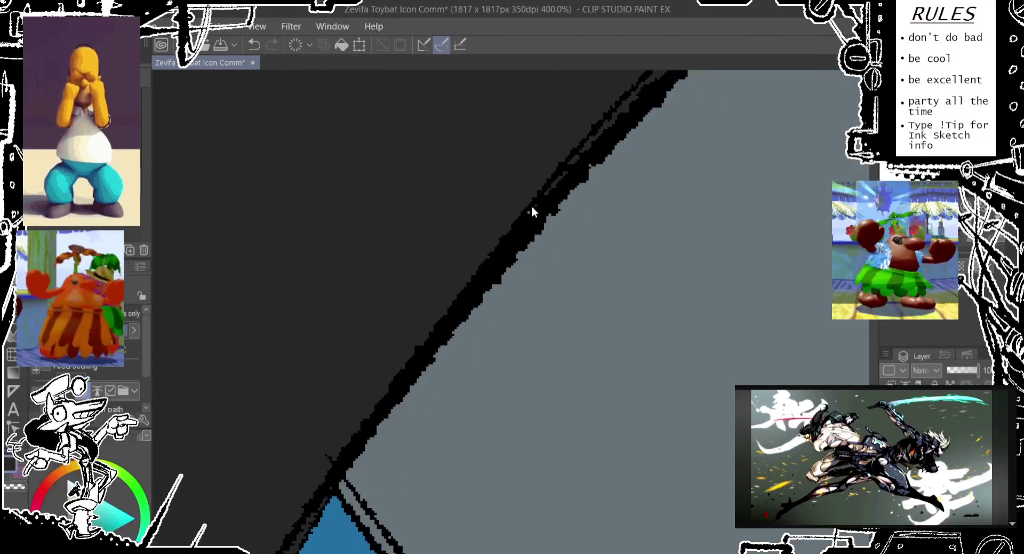
{"action": "scroll", "coordinate": [533, 210], "scroll_direction": "up", "scroll_amount": 4}
{"action": "scroll", "coordinate": [517, 222], "scroll_direction": "up", "scroll_amount": 3}
{"action": "scroll", "coordinate": [620, 178], "scroll_direction": "down", "scroll_amount": 7}
{"action": "scroll", "coordinate": [632, 176], "scroll_direction": "up", "scroll_amount": 2}
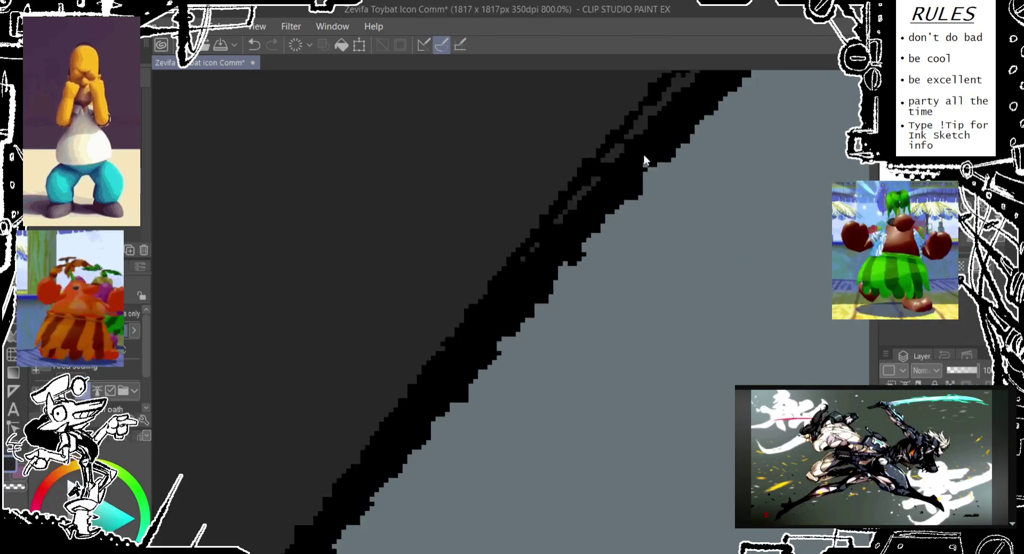
{"action": "scroll", "coordinate": [645, 171], "scroll_direction": "up", "scroll_amount": 4}
{"action": "scroll", "coordinate": [641, 186], "scroll_direction": "down", "scroll_amount": 2}
{"action": "scroll", "coordinate": [640, 187], "scroll_direction": "down", "scroll_amount": 6}
{"action": "scroll", "coordinate": [640, 186], "scroll_direction": "down", "scroll_amount": 5}
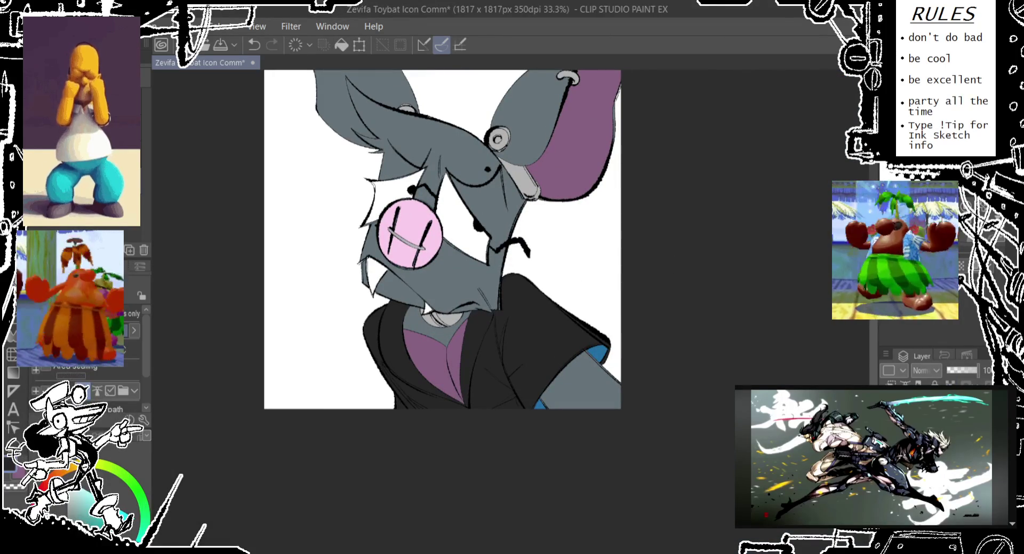
- Test Add blend mode and a grey muzzle stroke, then undo both
{"action": "mouse_move", "coordinate": [757, 227]}
{"action": "left_mouse_down"}
{"action": "mouse_move", "coordinate": [699, 346]}
{"action": "mouse_move", "coordinate": [710, 297]}
{"action": "left_mouse_up"}
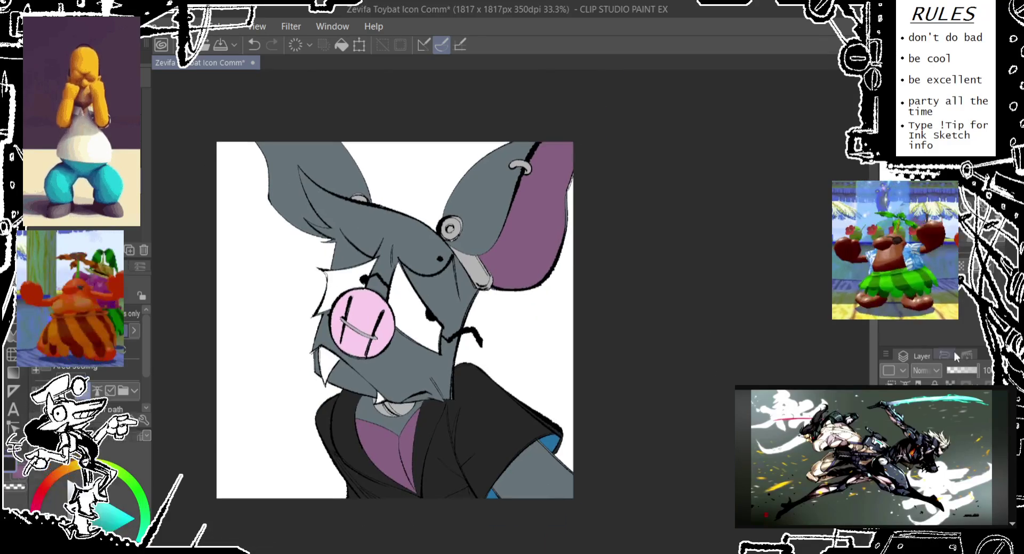
{"action": "left_click", "coordinate": [925, 370]}
{"action": "left_click", "coordinate": [923, 488]}
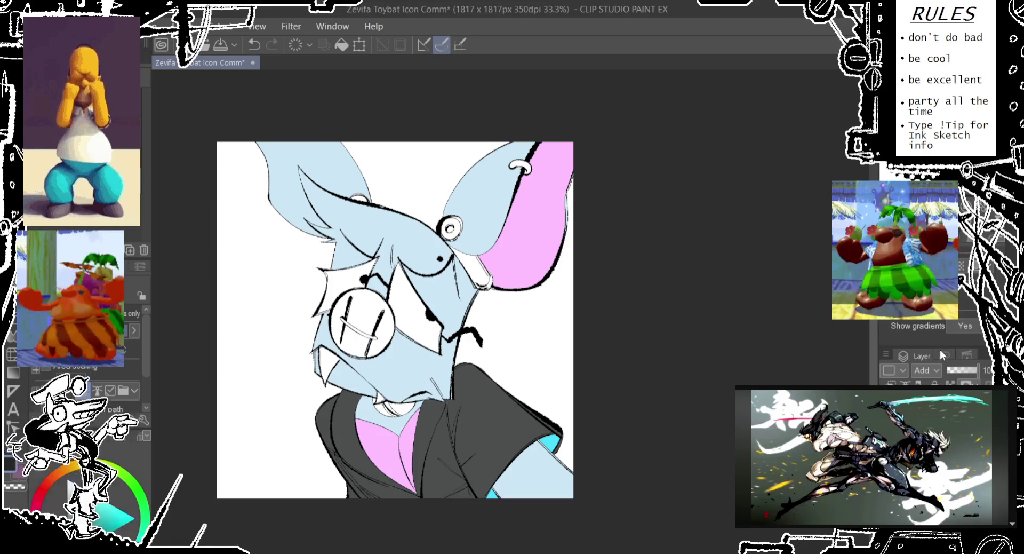
{"action": "key", "text": "g"}
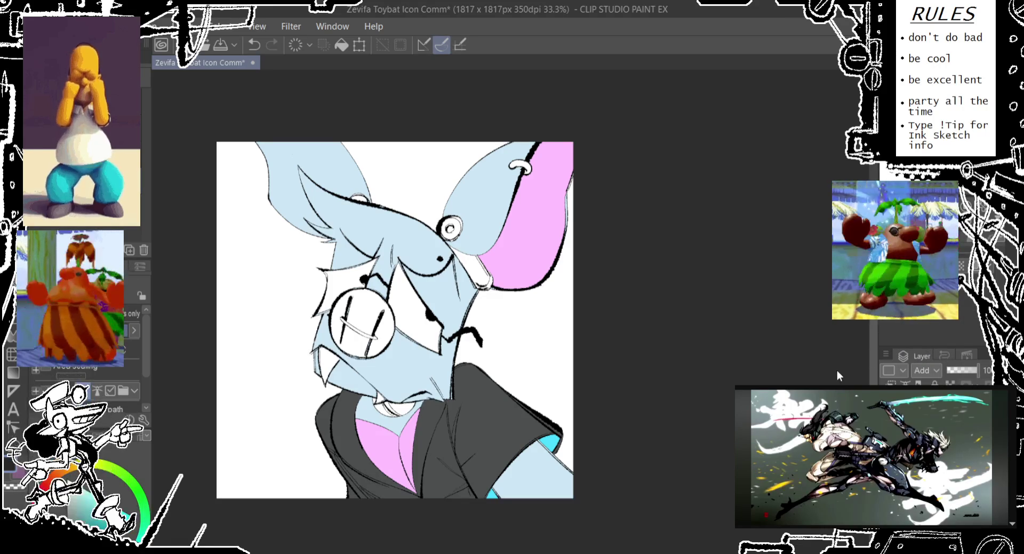
{"action": "key", "text": "ctrl+z"}
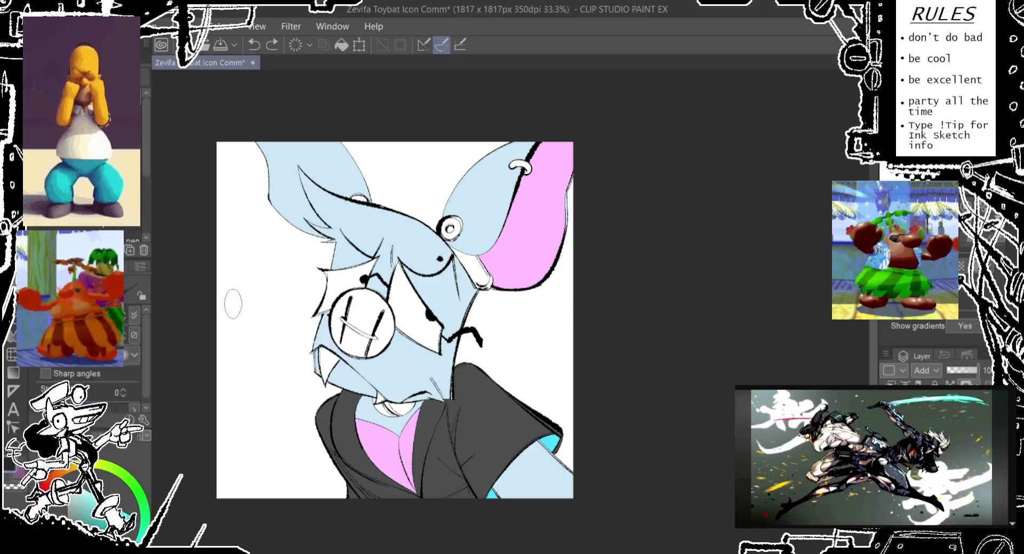
{"action": "left_click_drag", "start_coordinate": [317, 368], "coordinate": [456, 347]}
{"action": "key", "text": "ctrl+z"}
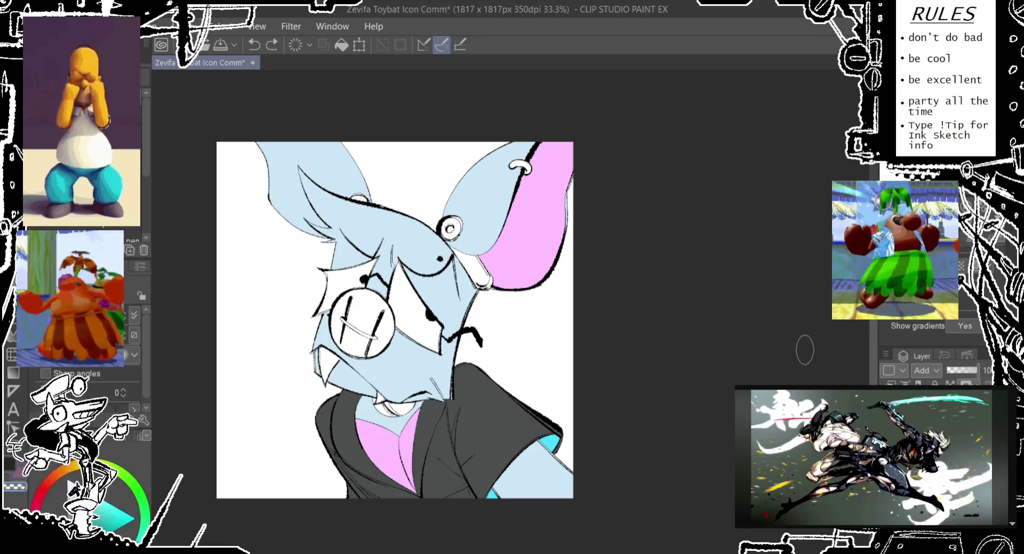
{"action": "key", "text": "ctrl+z"}
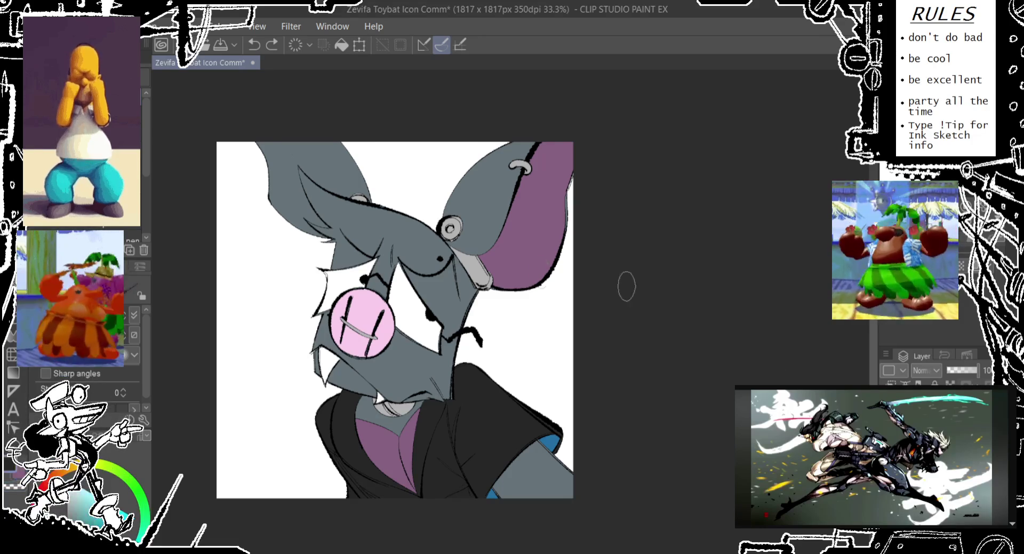
- Sample the head's bluish grey, retry Add mode and a hair tuft, then undo them
{"action": "left_click", "coordinate": [426, 235], "text": "alt"}
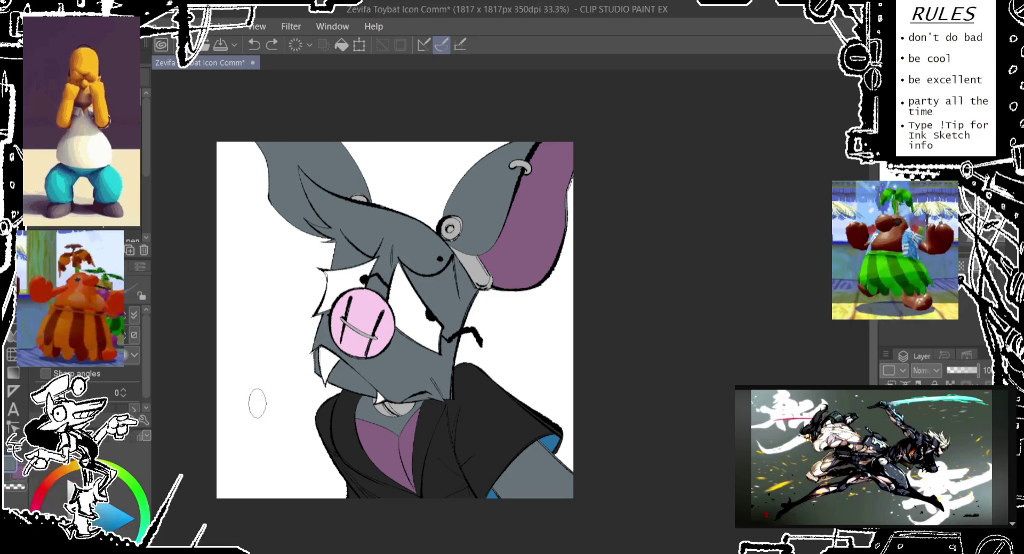
{"action": "left_click", "coordinate": [929, 369]}
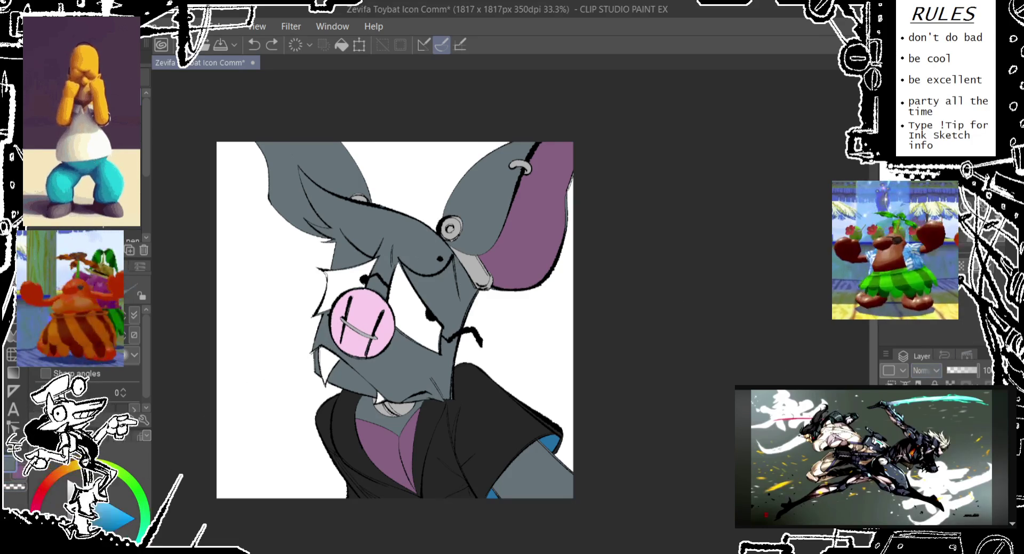
{"action": "left_click", "coordinate": [922, 496]}
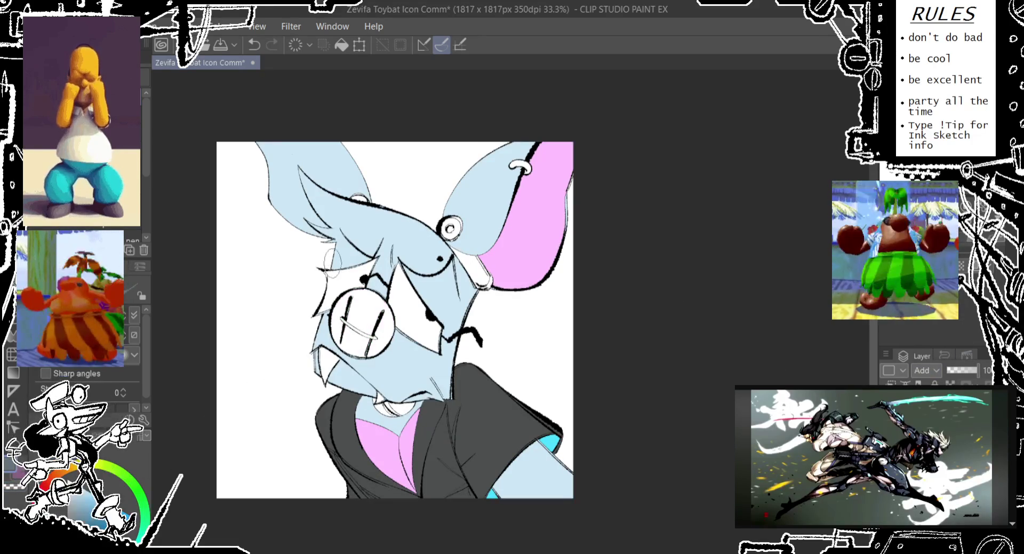
{"action": "key", "text": "ctrl+z"}
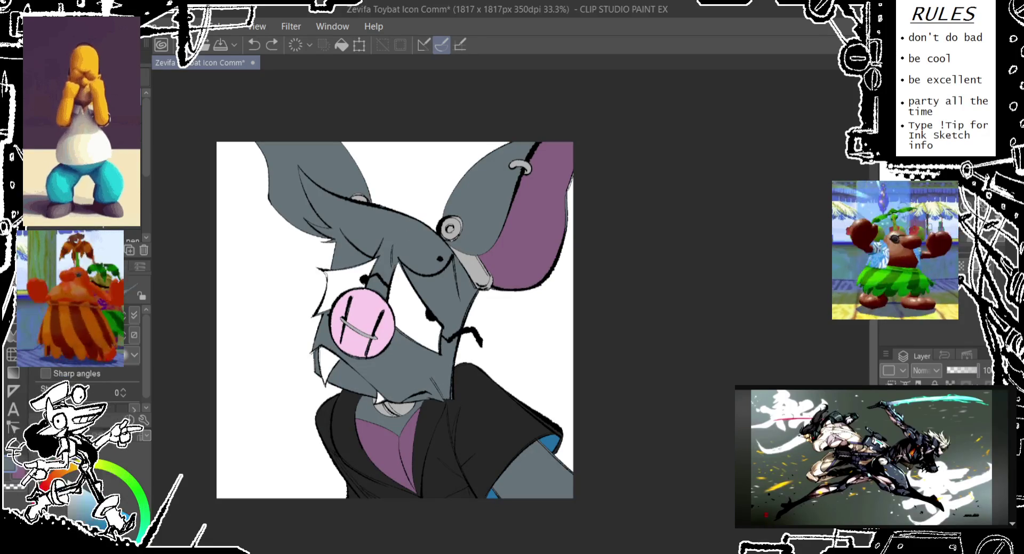
{"action": "left_click", "coordinate": [433, 248]}
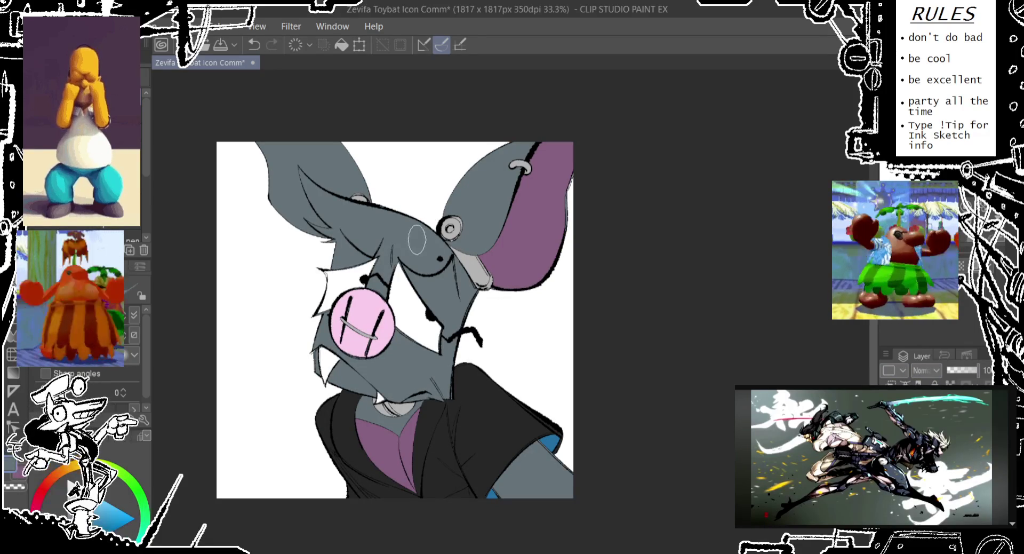
{"action": "left_click_drag", "start_coordinate": [420, 191], "coordinate": [414, 214]}
{"action": "key", "text": "ctrl+z"}
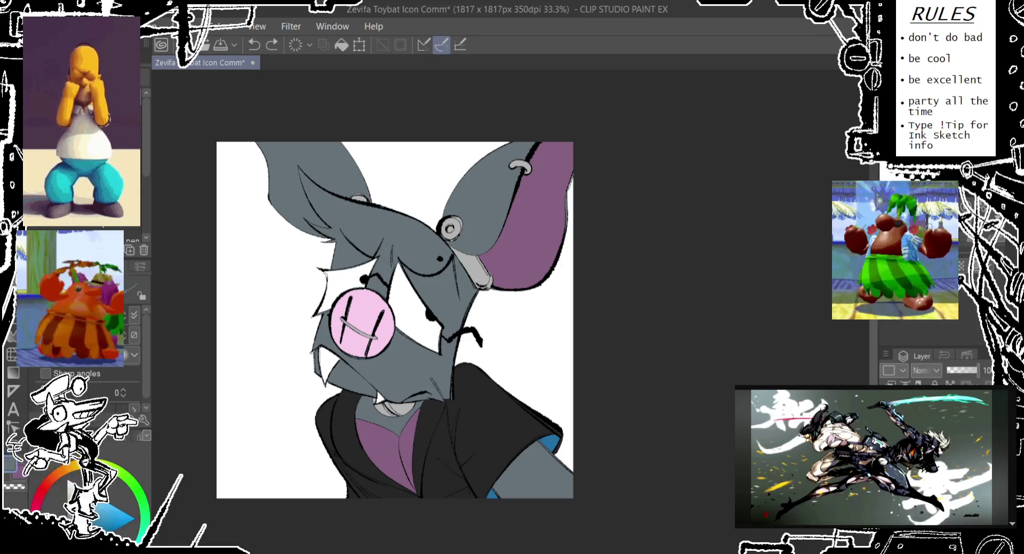
- Add a new empty layer and dab a light-blue highlight on the forehead
{"action": "left_click", "coordinate": [924, 363]}
{"action": "scroll", "coordinate": [924, 368], "scroll_direction": "down", "scroll_amount": 11}
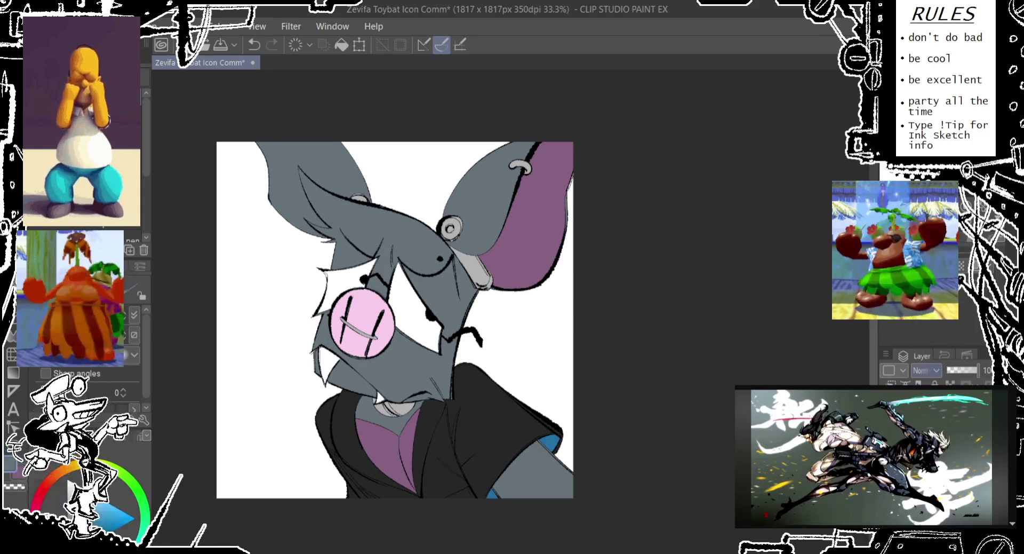
{"action": "left_click", "coordinate": [415, 238]}
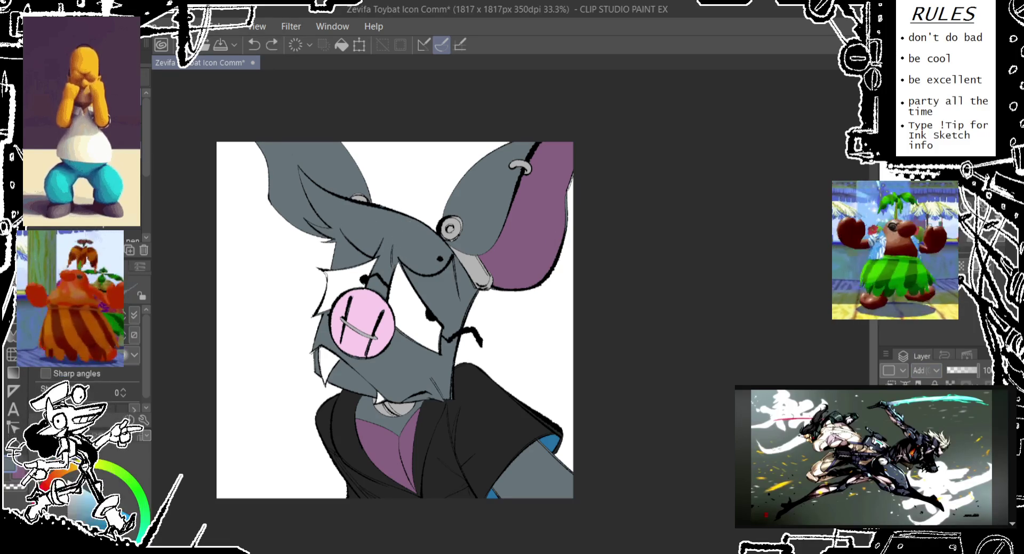
- Enlarge the forehead highlight and add pink sparkle streaks on the right inner ear
{"action": "left_click", "coordinate": [416, 237]}
{"action": "mouse_move", "coordinate": [499, 191]}
{"action": "left_mouse_down"}
{"action": "mouse_move", "coordinate": [481, 229]}
{"action": "mouse_move", "coordinate": [519, 250]}
{"action": "mouse_move", "coordinate": [536, 275]}
{"action": "left_mouse_up"}
{"action": "key", "text": "ctrl+z"}
{"action": "key", "text": "ctrl+z"}
{"action": "key", "text": "ctrl+z"}
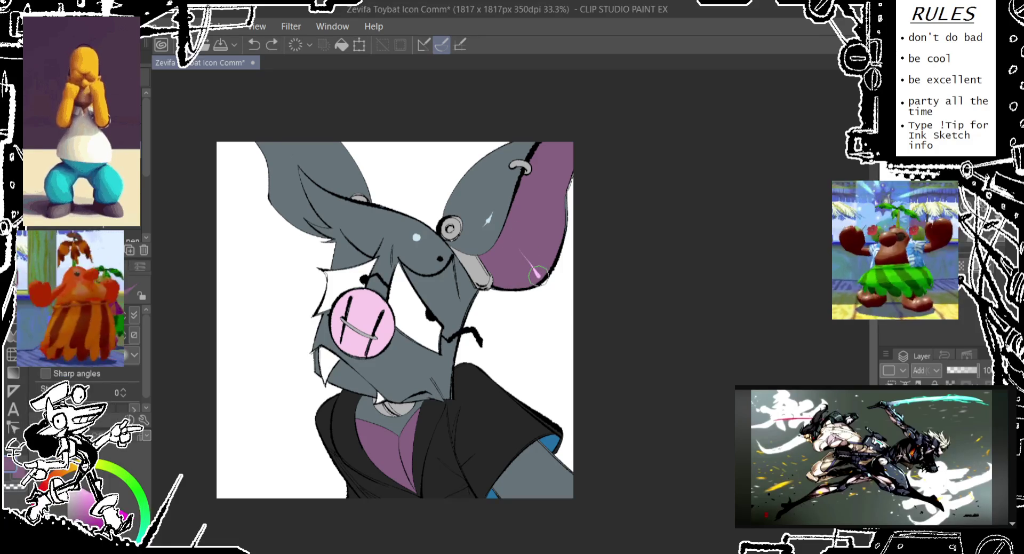
{"action": "left_click_drag", "start_coordinate": [520, 250], "coordinate": [537, 276]}
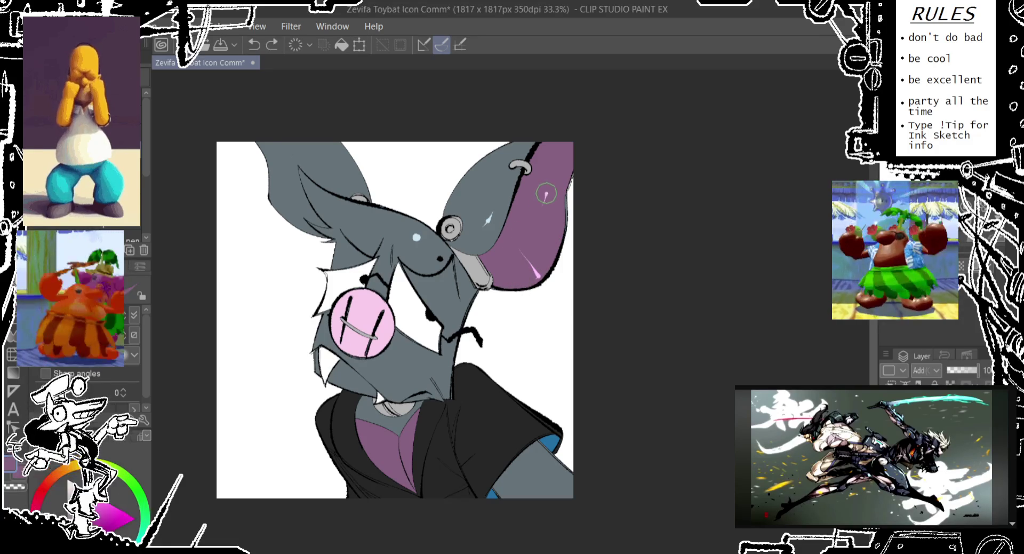
{"action": "left_click_drag", "start_coordinate": [547, 191], "coordinate": [545, 200]}
{"action": "scroll", "coordinate": [533, 320], "scroll_direction": "down", "scroll_amount": 3}
{"action": "mouse_move", "coordinate": [481, 404]}
{"action": "left_mouse_down"}
{"action": "mouse_move", "coordinate": [499, 422]}
{"action": "mouse_move", "coordinate": [485, 422]}
{"action": "left_mouse_up"}
{"action": "scroll", "coordinate": [488, 411], "scroll_direction": "down", "scroll_amount": 1}
{"action": "key", "text": "ctrl+z"}
{"action": "key", "text": "ctrl+z"}
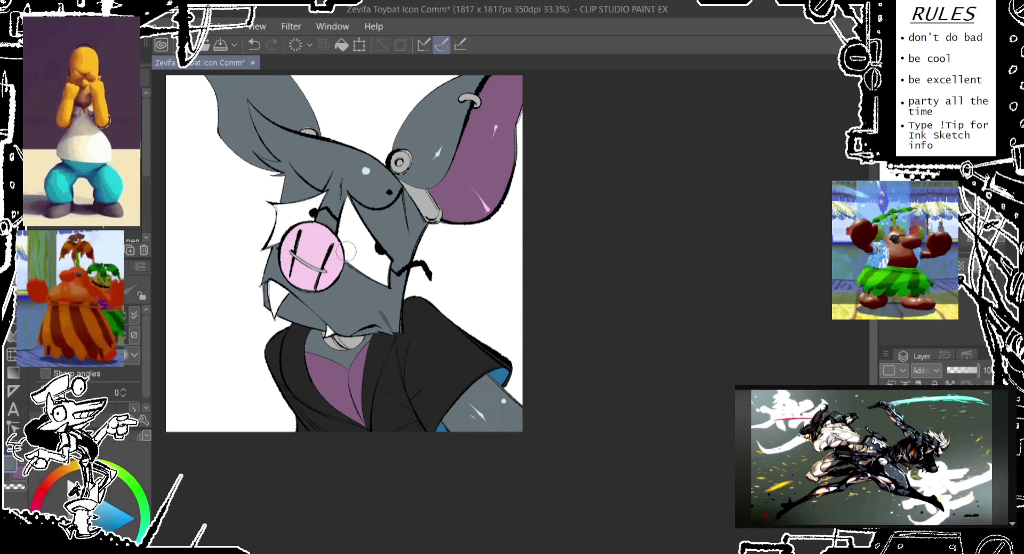
- Keep the ring-piercing highlight and add a white highlight to the pink nose
{"action": "left_click_drag", "start_coordinate": [333, 160], "coordinate": [270, 84]}
{"action": "key", "text": "ctrl+z"}
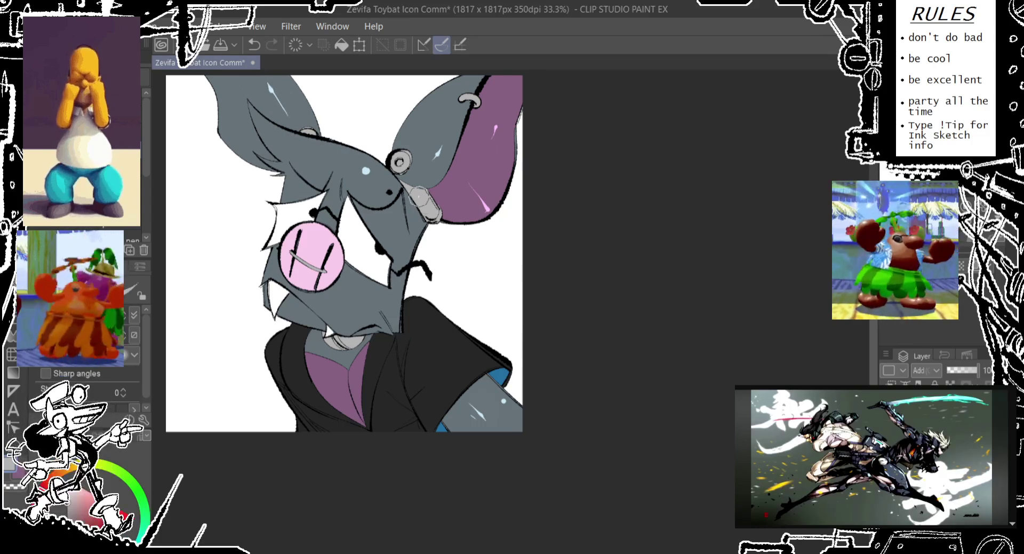
{"action": "key", "text": "ctrl+z"}
{"action": "key", "text": "ctrl+y"}
{"action": "left_click_drag", "start_coordinate": [383, 228], "coordinate": [406, 198]}
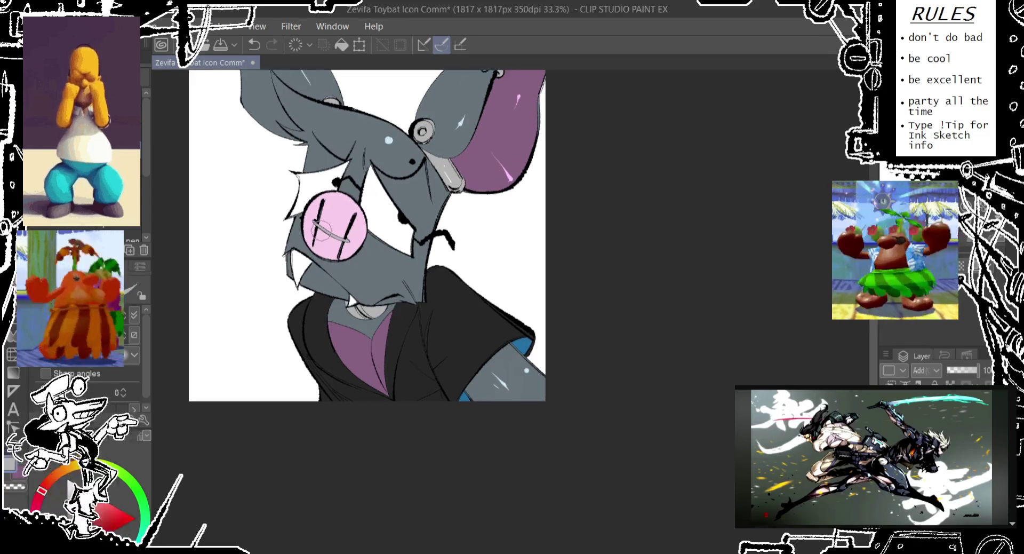
{"action": "left_click_drag", "start_coordinate": [330, 207], "coordinate": [339, 204]}
{"action": "scroll", "coordinate": [352, 238], "scroll_direction": "down", "scroll_amount": 2}
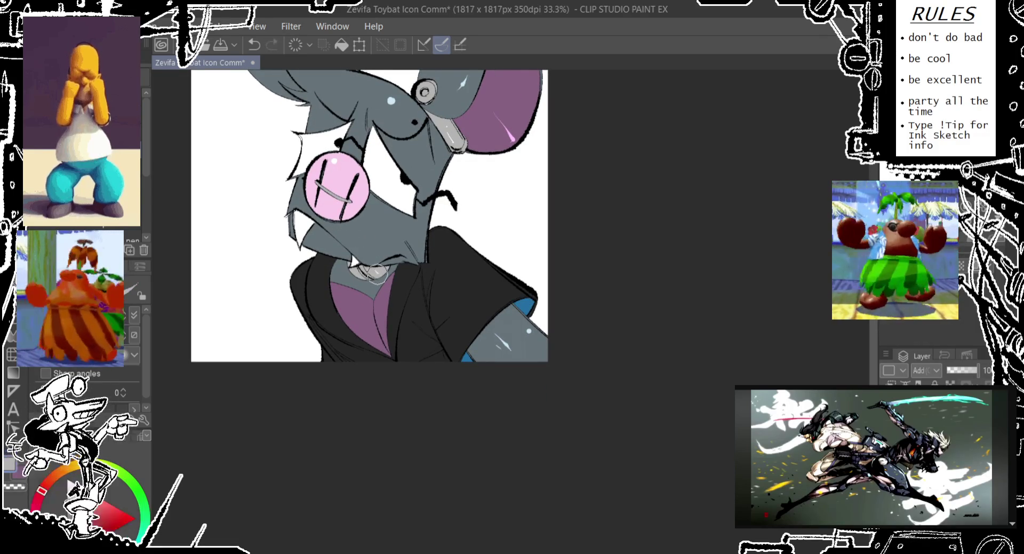
- Try highlights on the neck and purple collar, then remove them and the eye dot
{"action": "left_click", "coordinate": [376, 272]}
{"action": "left_click_drag", "start_coordinate": [347, 320], "coordinate": [387, 312]}
{"action": "key", "text": "ctrl+z"}
{"action": "key", "text": "ctrl+z"}
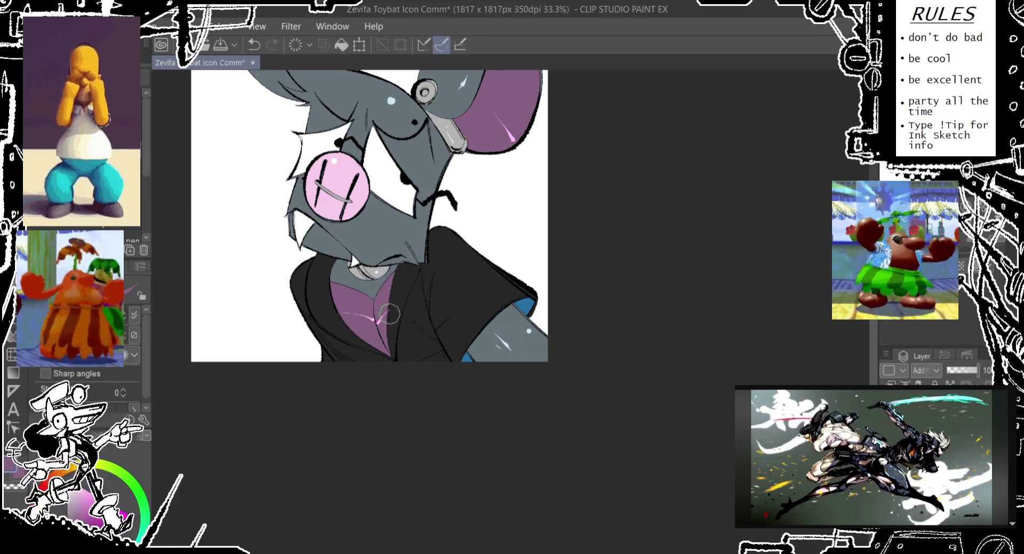
{"action": "key", "text": "ctrl+z"}
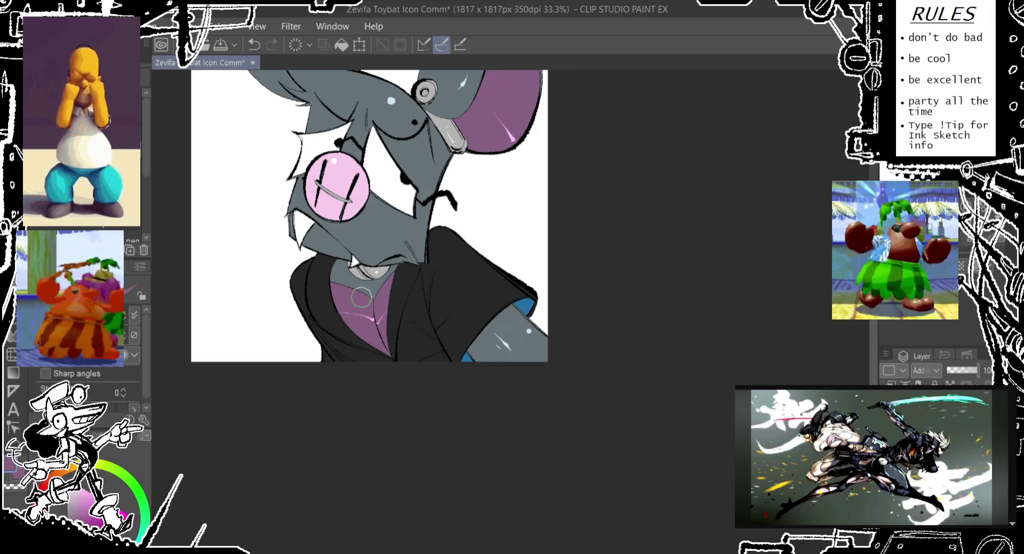
{"action": "key", "text": "ctrl+z"}
{"action": "scroll", "coordinate": [363, 192], "scroll_direction": "up", "scroll_amount": 2}
{"action": "scroll", "coordinate": [350, 183], "scroll_direction": "up", "scroll_amount": 1}
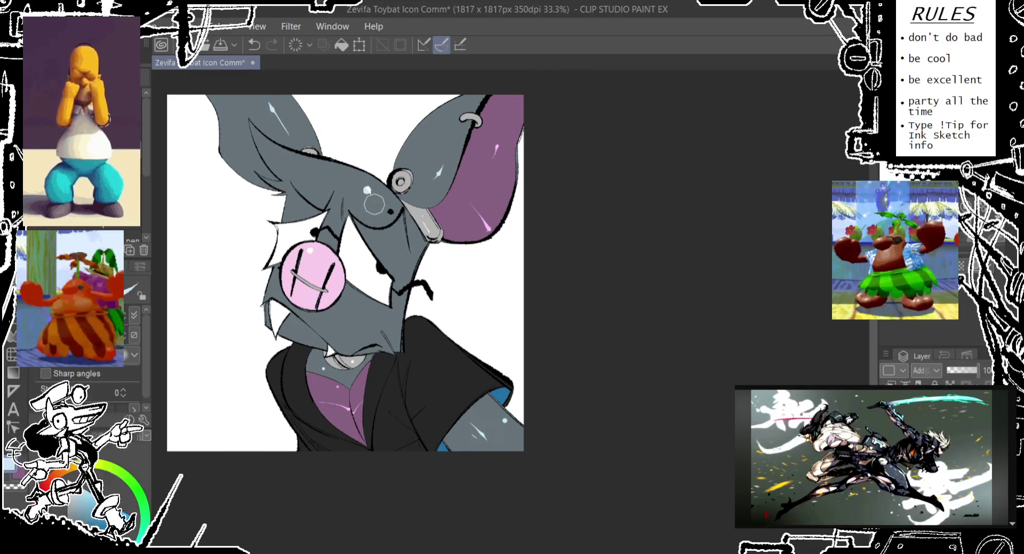
{"action": "key", "text": "ctrl+z"}
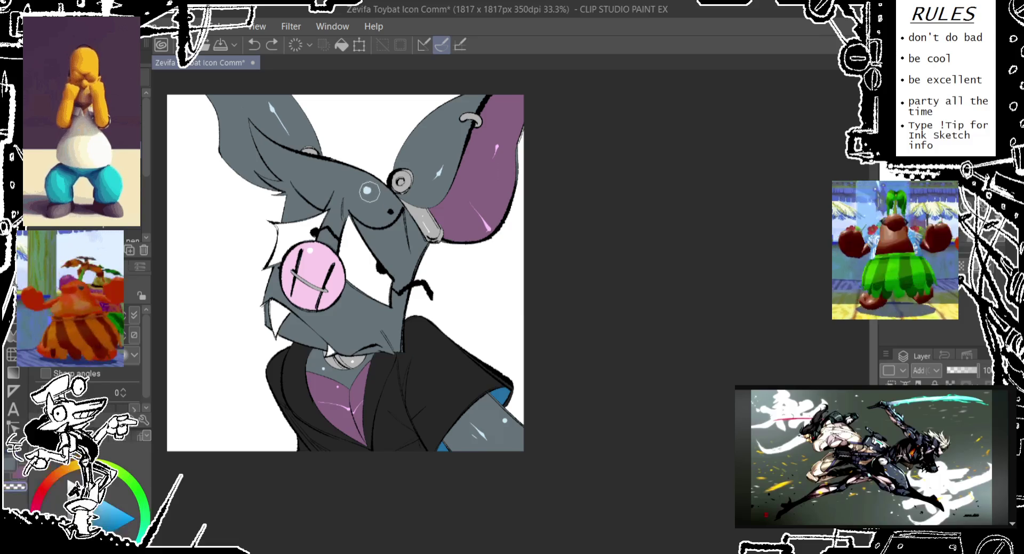
{"action": "key", "text": "ctrl+z"}
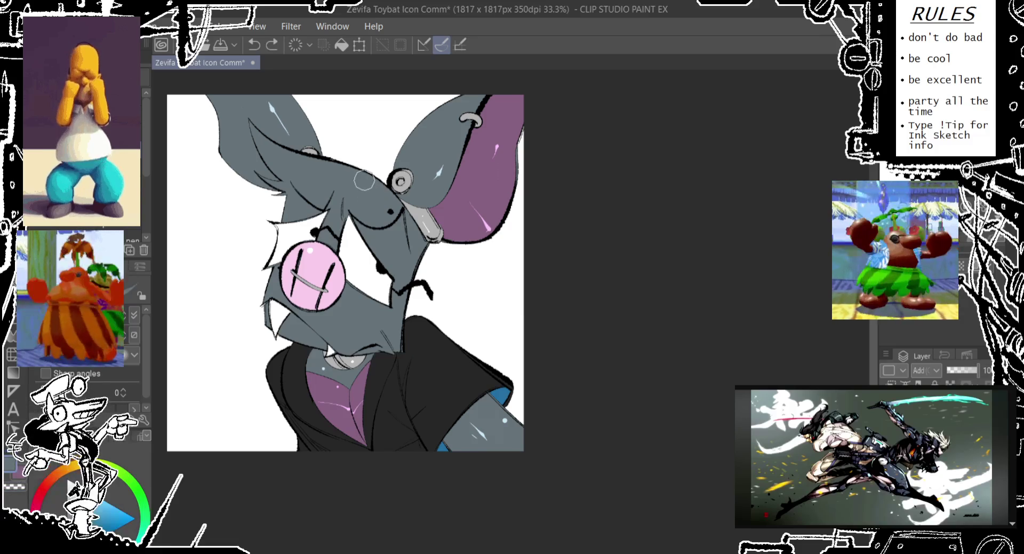
- Retry head highlight dabs, ending with one light highlight across the head
{"action": "left_click", "coordinate": [374, 191]}
{"action": "key", "text": "ctrl+z"}
{"action": "left_click", "coordinate": [378, 187]}
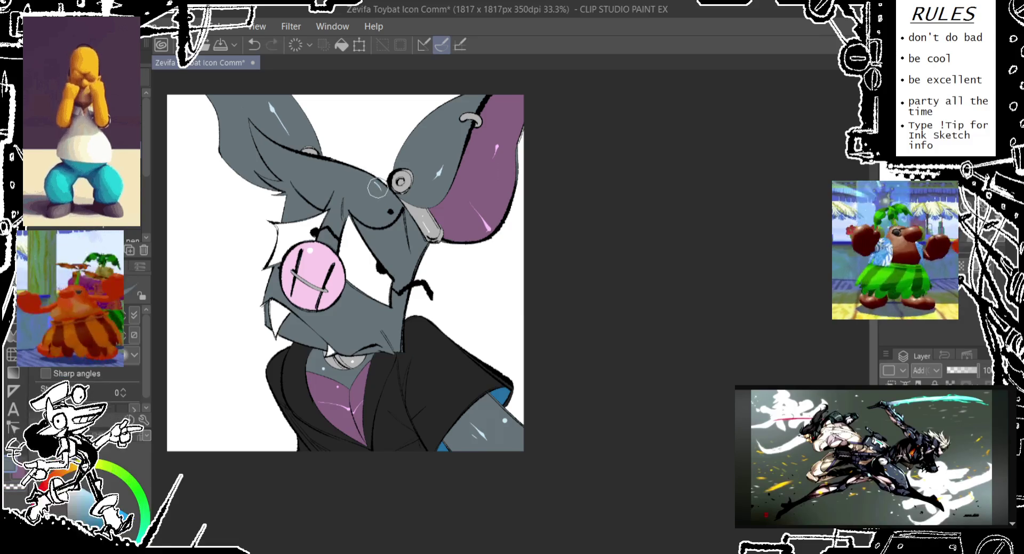
{"action": "key", "text": "ctrl+z"}
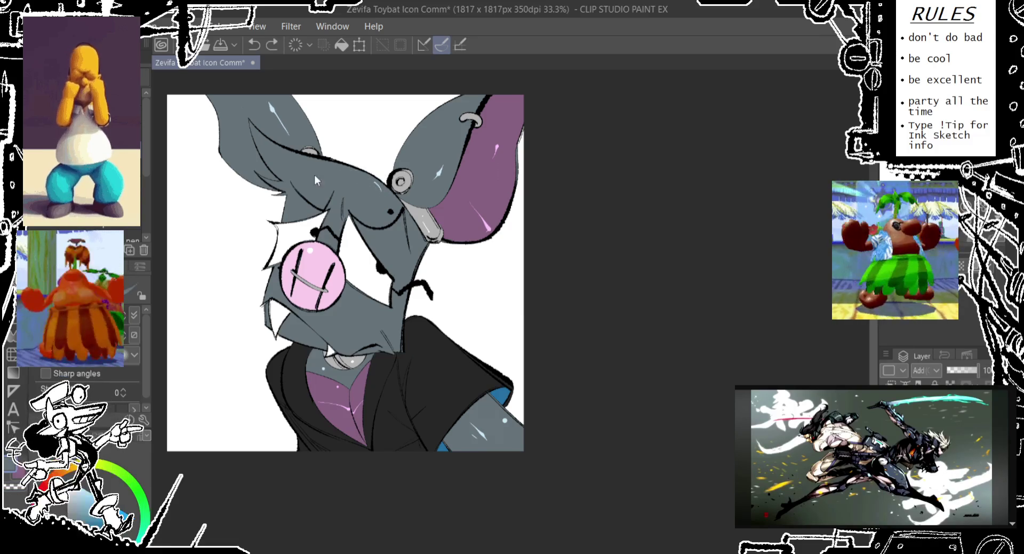
{"action": "left_click_drag", "start_coordinate": [306, 155], "coordinate": [340, 173]}
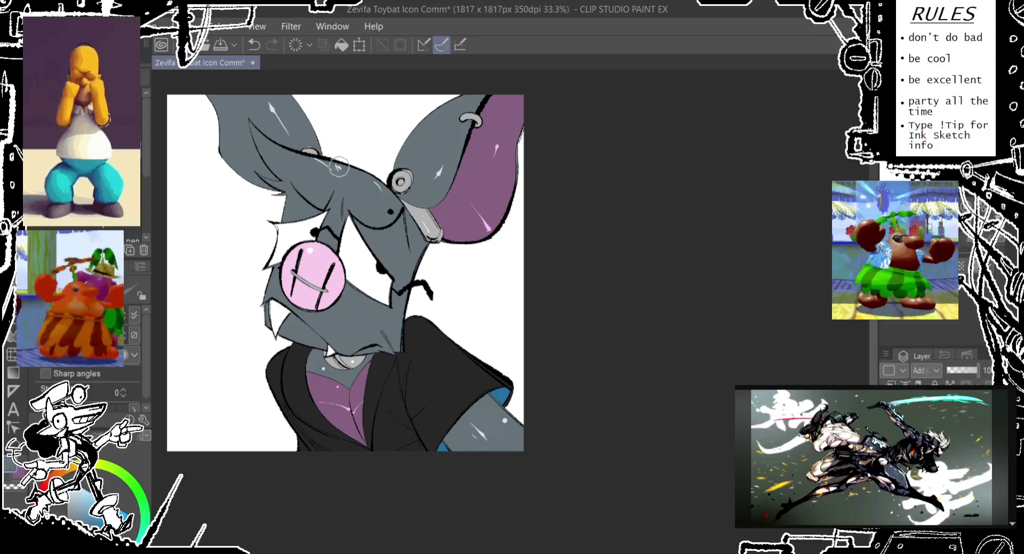
{"action": "key", "text": "ctrl+z"}
{"action": "left_click_drag", "start_coordinate": [290, 149], "coordinate": [319, 174]}
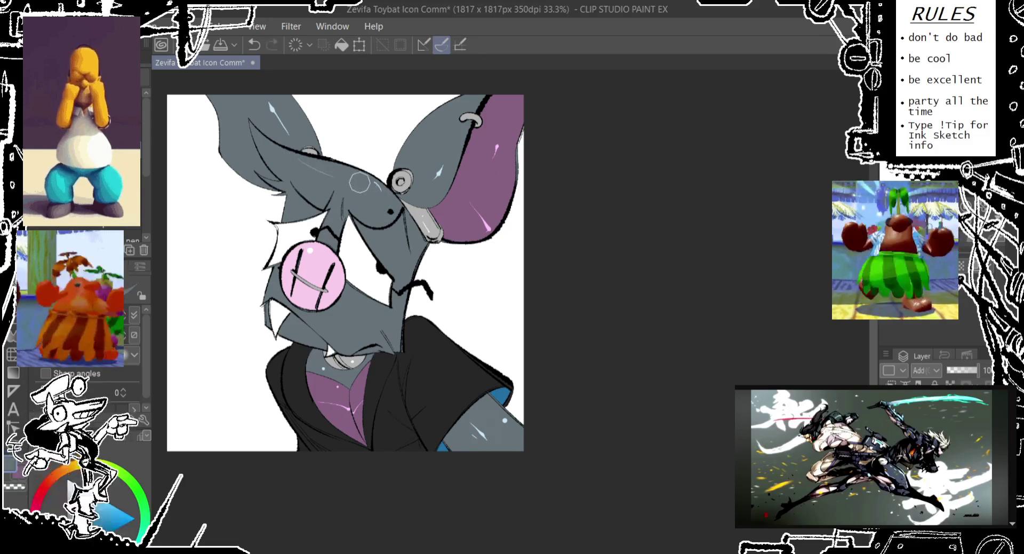
{"action": "key", "text": "ctrl+z"}
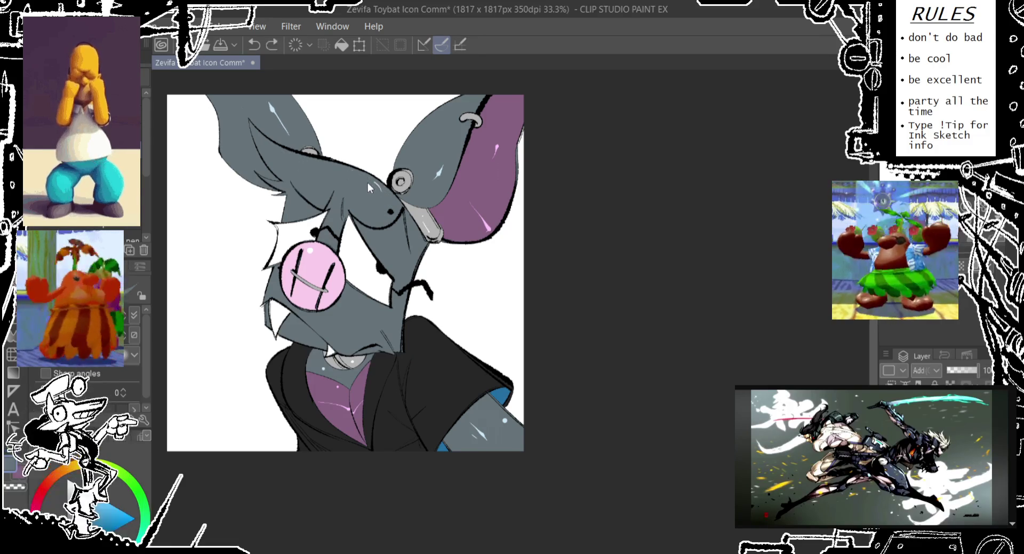
{"action": "left_click_drag", "start_coordinate": [347, 168], "coordinate": [374, 189]}
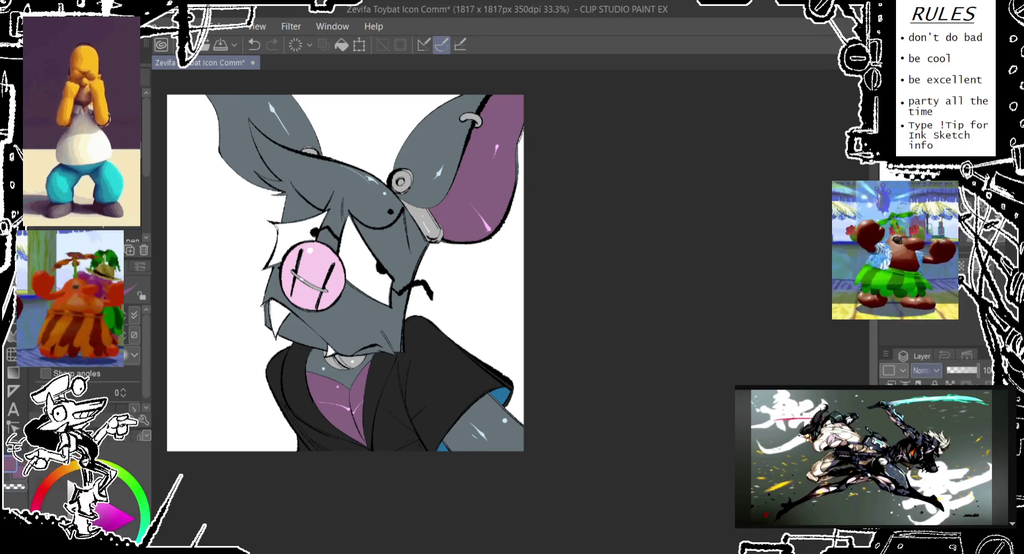
- Set the shading layer's blend mode to Multiply
{"action": "left_click", "coordinate": [926, 403]}
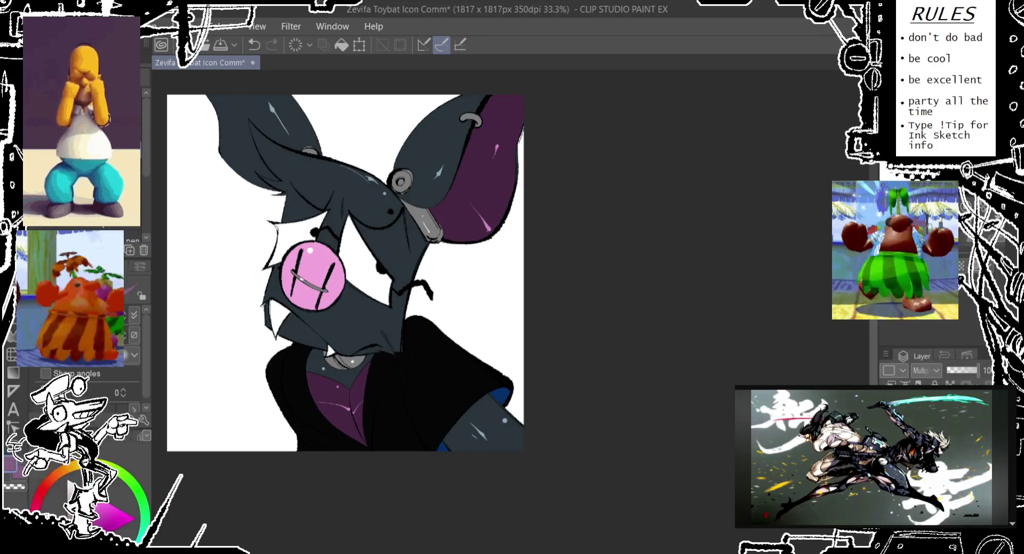
- Lasso the snout and lower face, delete the shading there, and deselect
{"action": "left_click_drag", "start_coordinate": [246, 319], "coordinate": [295, 288]}
{"action": "mouse_move", "coordinate": [337, 249]}
{"action": "left_mouse_down"}
{"action": "mouse_move", "coordinate": [371, 247]}
{"action": "mouse_move", "coordinate": [426, 191]}
{"action": "mouse_move", "coordinate": [457, 118]}
{"action": "left_mouse_up"}
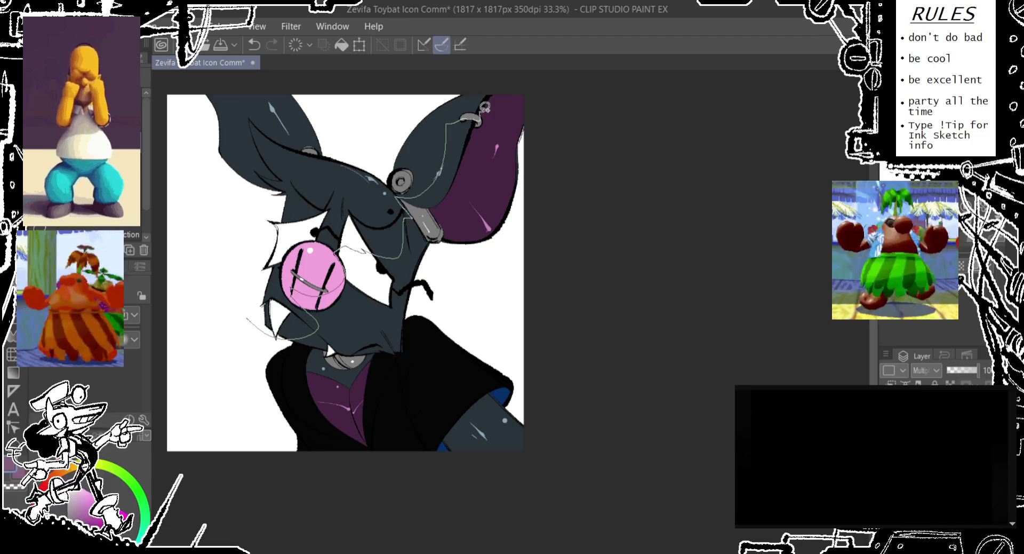
{"action": "left_click_drag", "start_coordinate": [501, 88], "coordinate": [240, 281]}
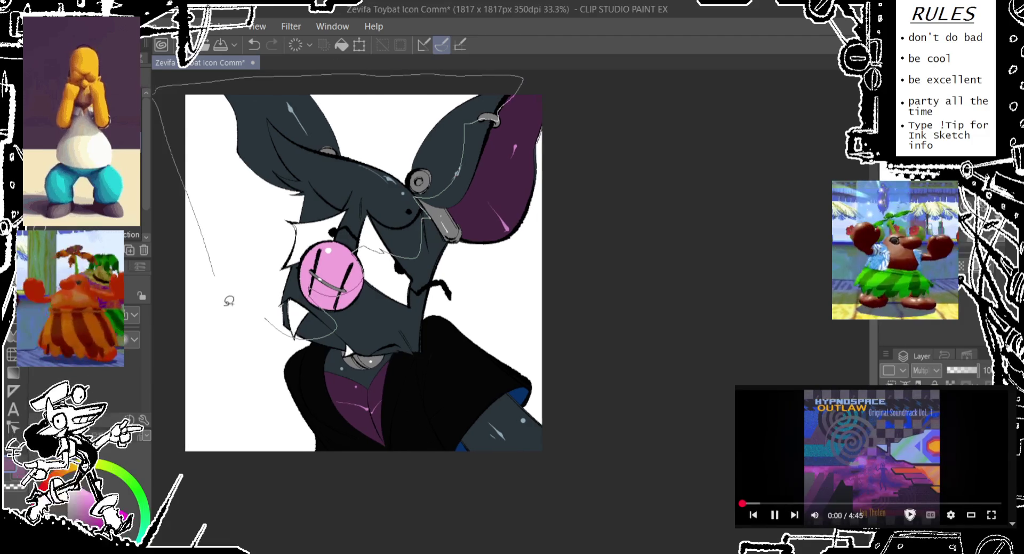
{"action": "key", "text": "Delete"}
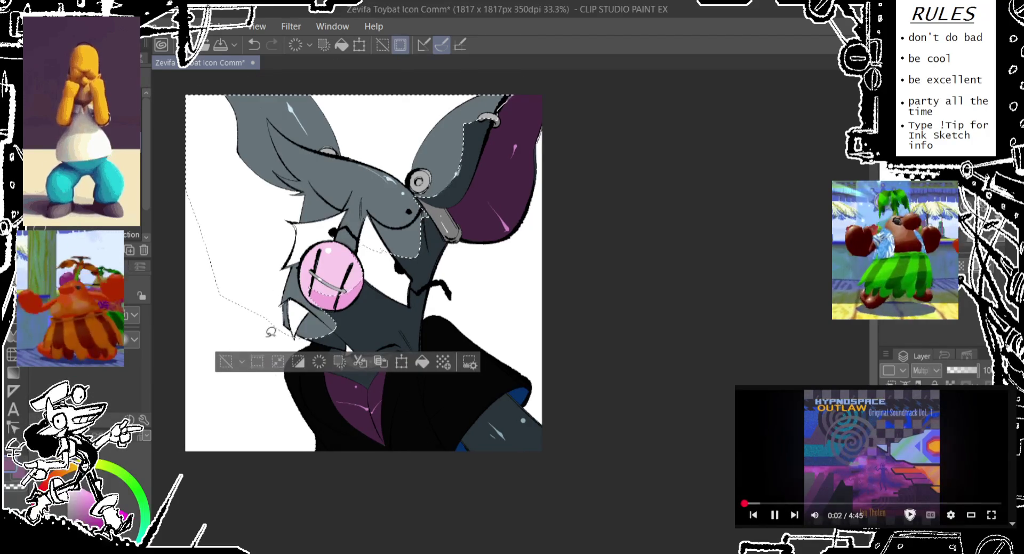
{"action": "left_click", "coordinate": [225, 364]}
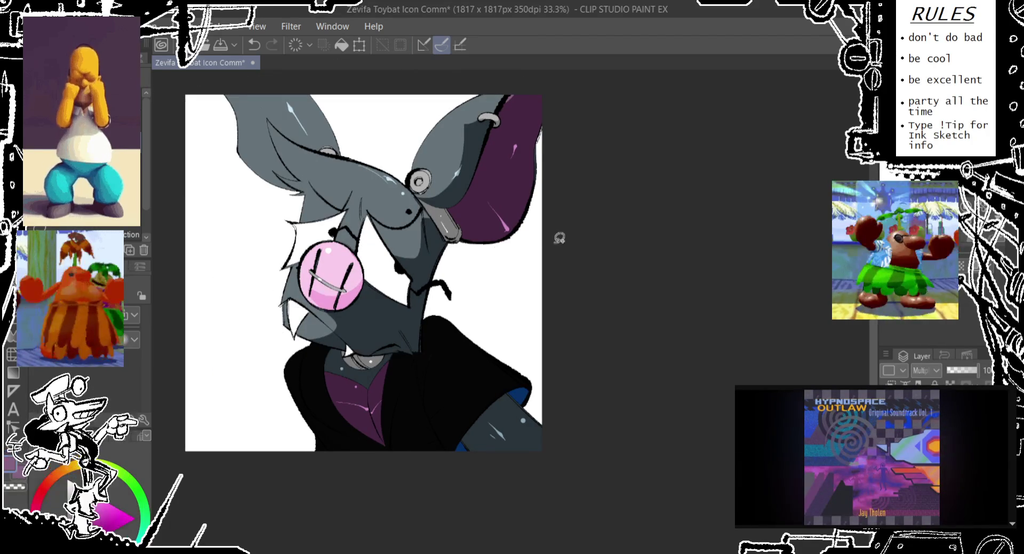
{"action": "scroll", "coordinate": [80, 347], "scroll_direction": "down", "scroll_amount": 2}
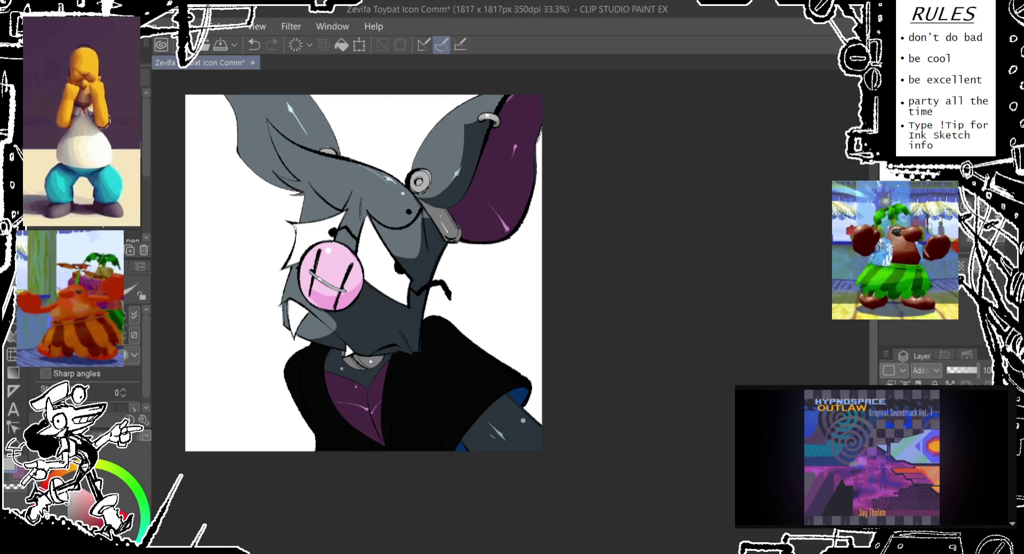
- Try two highlight strokes on the purple shirt and undo them
{"action": "left_click_drag", "start_coordinate": [331, 416], "coordinate": [363, 427]}
{"action": "key", "text": "ctrl+z"}
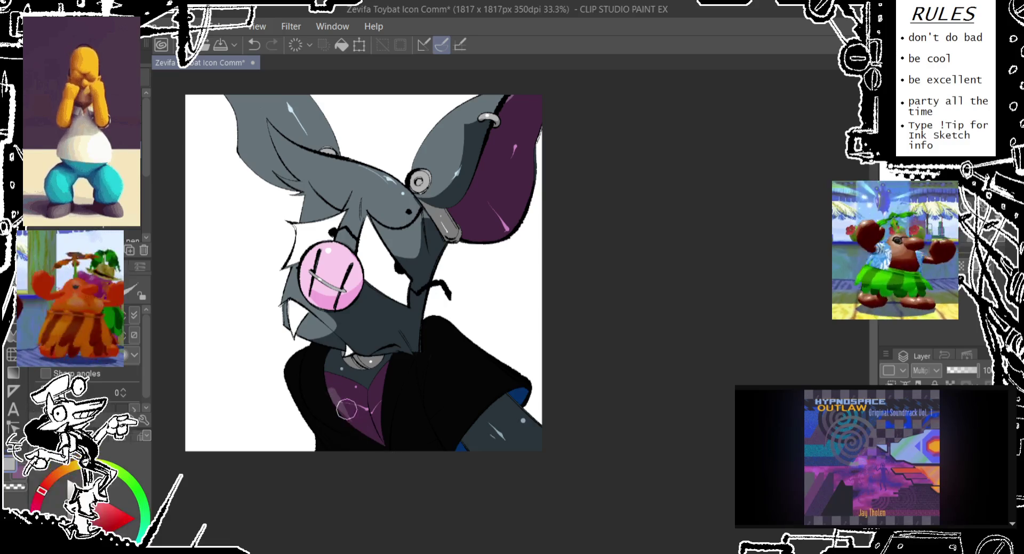
{"action": "left_click_drag", "start_coordinate": [325, 375], "coordinate": [383, 409]}
{"action": "key", "text": "ctrl+z"}
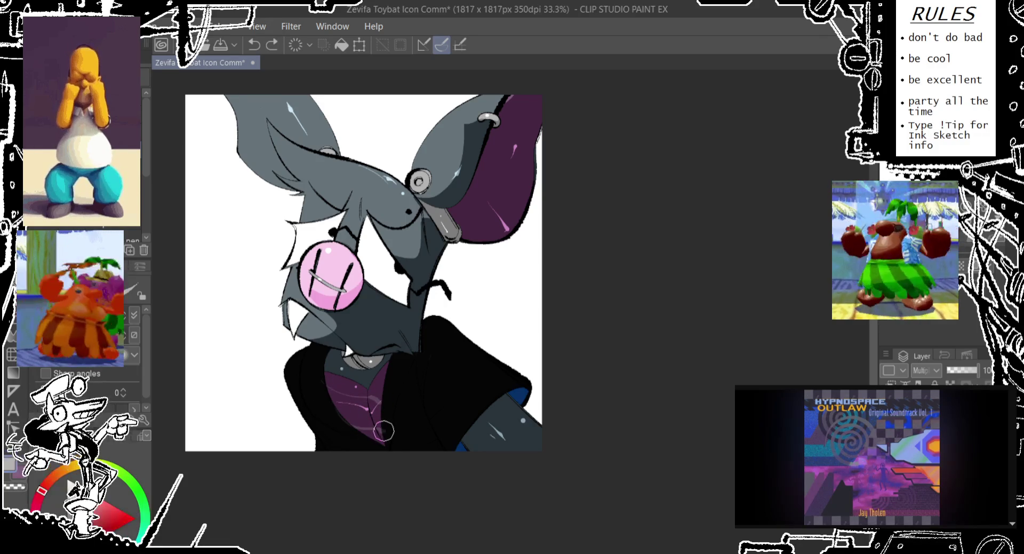
{"action": "key", "text": "g"}
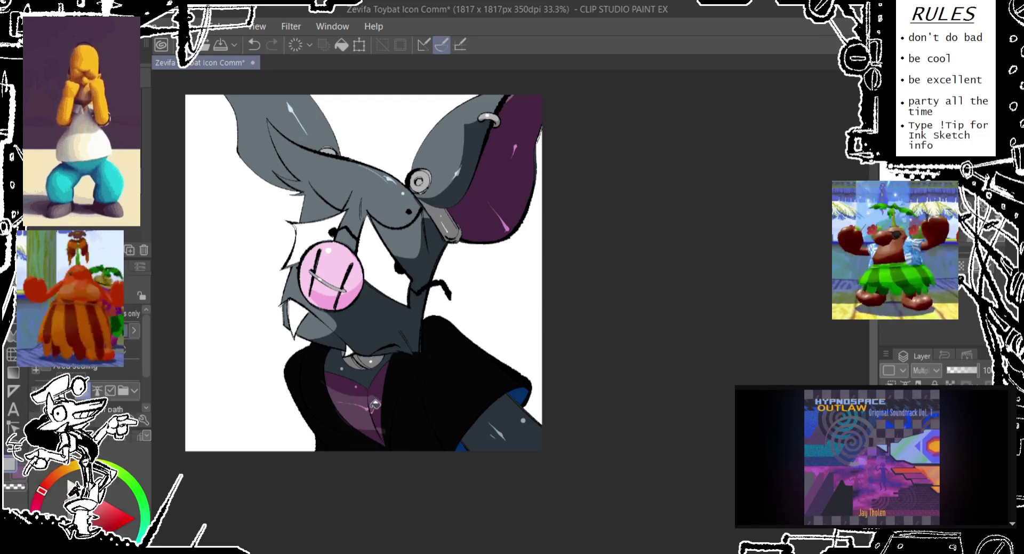
{"action": "key", "text": "p"}
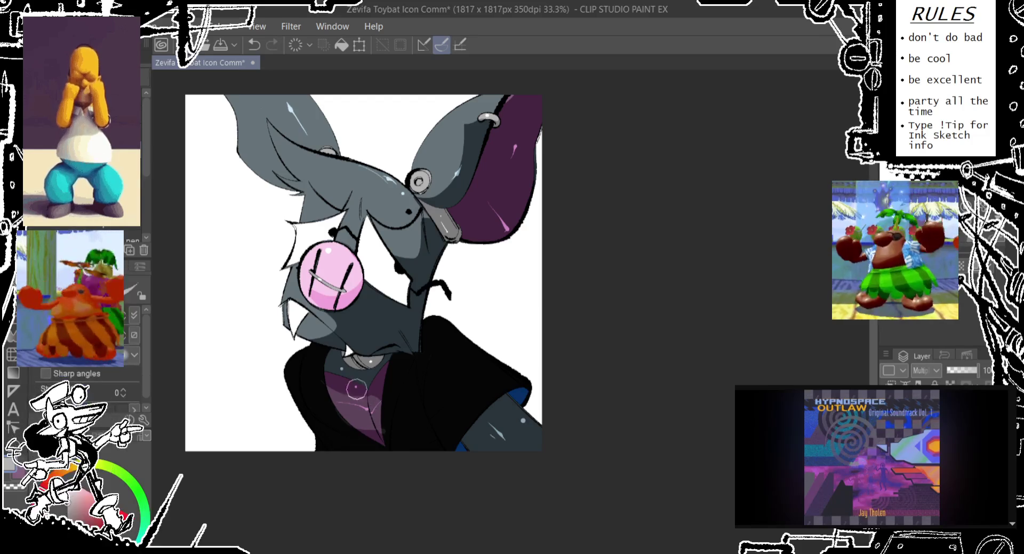
- Paint light highlights over the chest shading and along the jacket's left edge
{"action": "left_click_drag", "start_coordinate": [350, 407], "coordinate": [337, 401]}
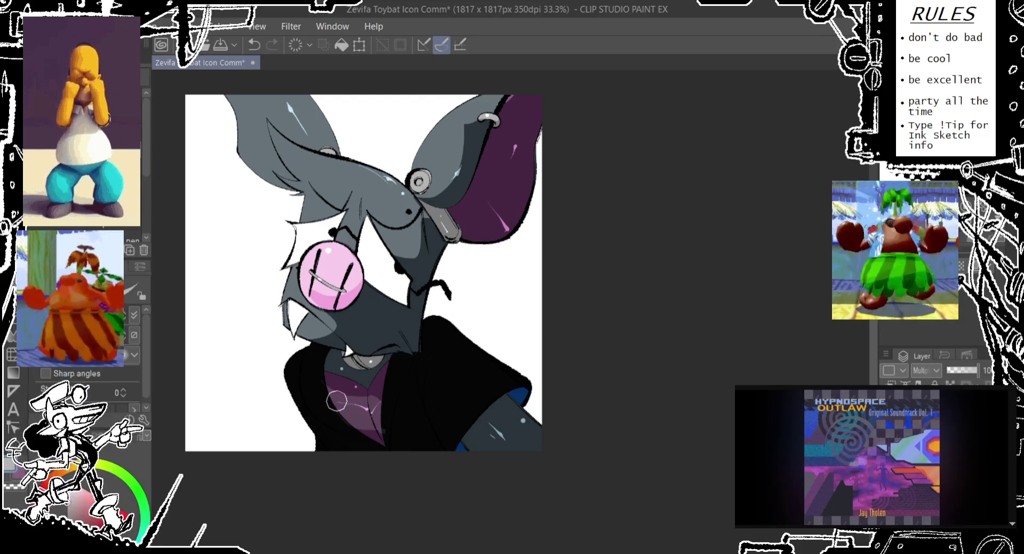
{"action": "key", "text": "ctrl+z"}
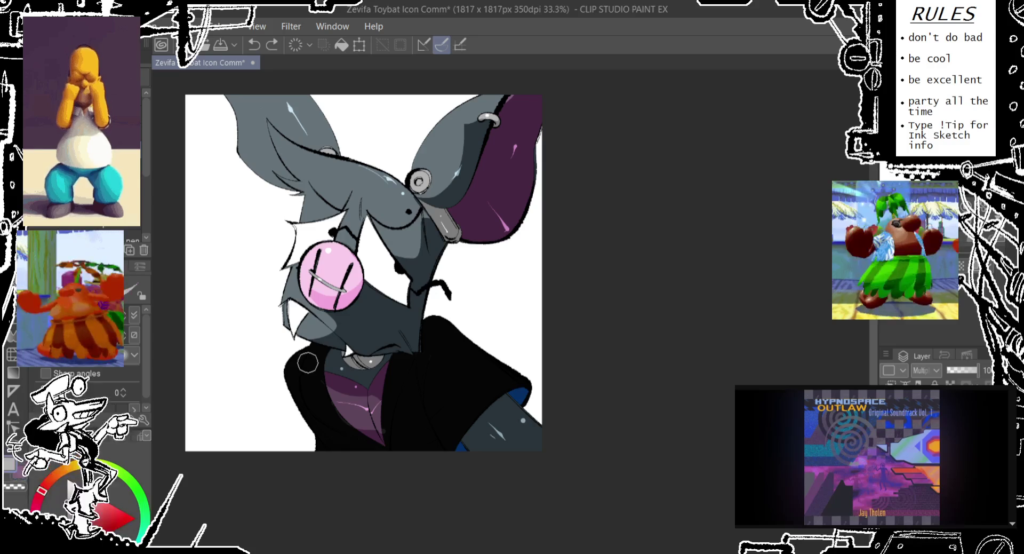
{"action": "mouse_move", "coordinate": [384, 413]}
{"action": "left_mouse_down"}
{"action": "mouse_move", "coordinate": [397, 426]}
{"action": "mouse_move", "coordinate": [332, 393]}
{"action": "mouse_move", "coordinate": [382, 420]}
{"action": "left_mouse_up"}
{"action": "key", "text": "ctrl+z"}
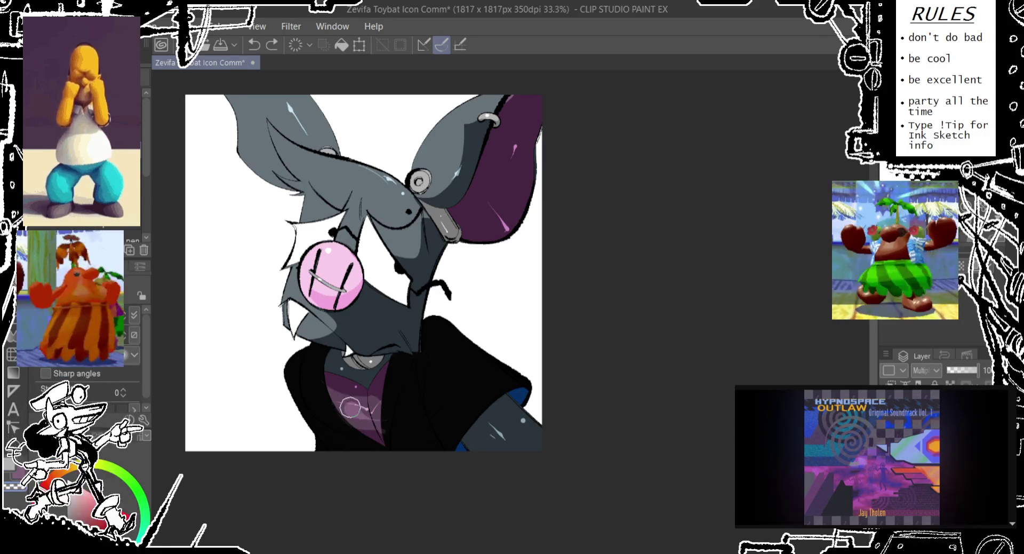
{"action": "key", "text": "ctrl+z"}
{"action": "left_click_drag", "start_coordinate": [327, 394], "coordinate": [364, 407]}
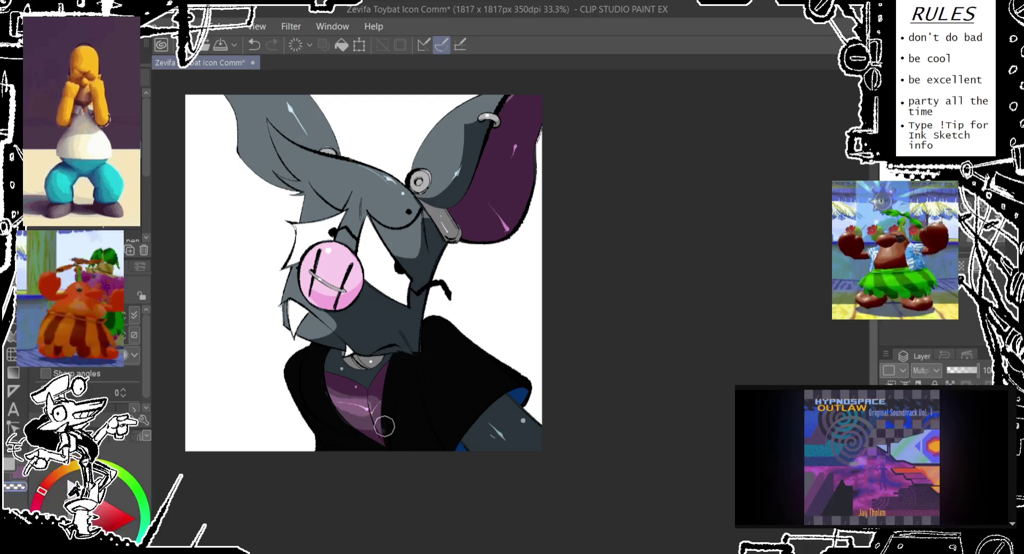
{"action": "key", "text": "ctrl+z"}
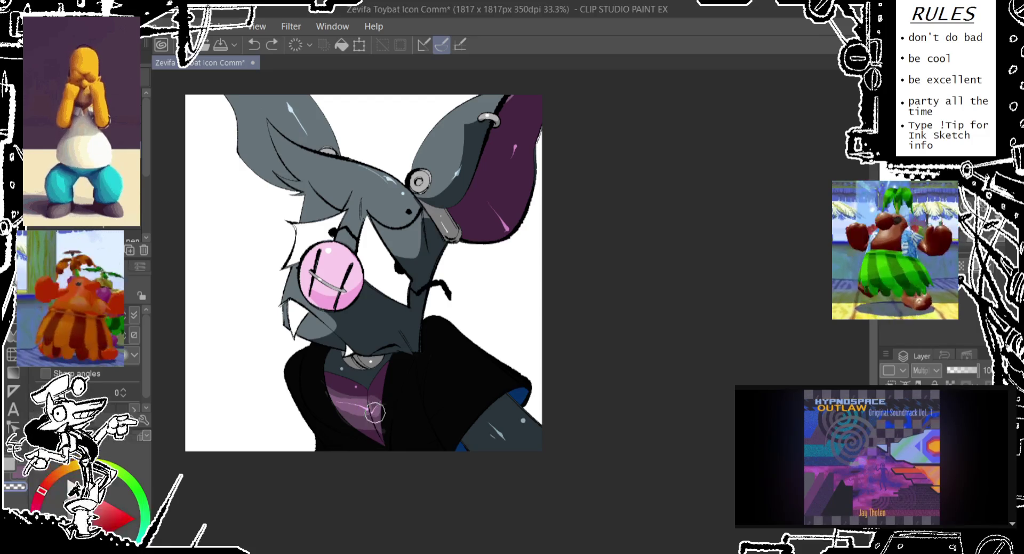
{"action": "left_click_drag", "start_coordinate": [341, 408], "coordinate": [387, 423]}
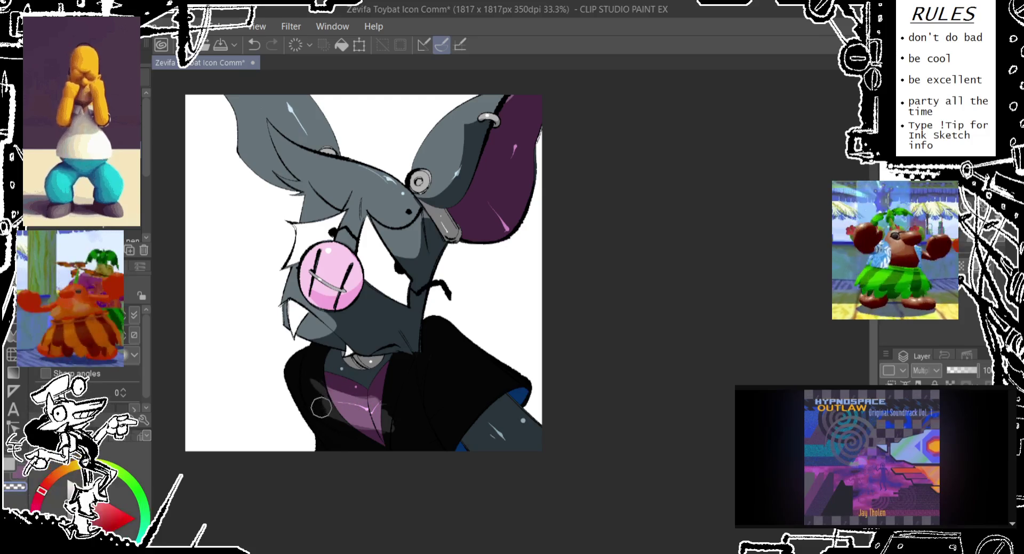
{"action": "left_click_drag", "start_coordinate": [326, 402], "coordinate": [309, 425]}
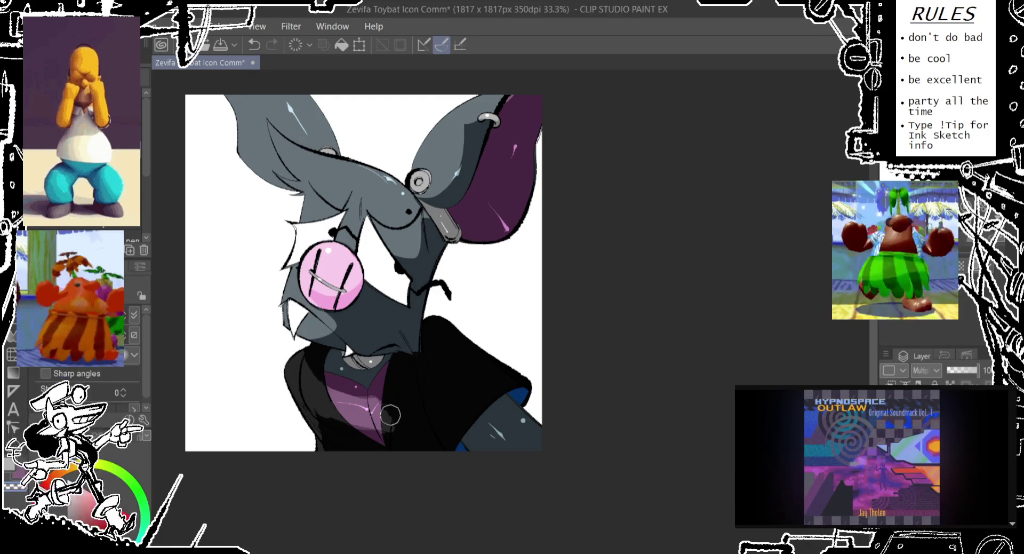
- Compare the last jacket stroke by toggling undo and redo, keeping it
{"action": "key", "text": "ctrl+z"}
{"action": "key", "text": "ctrl+y"}
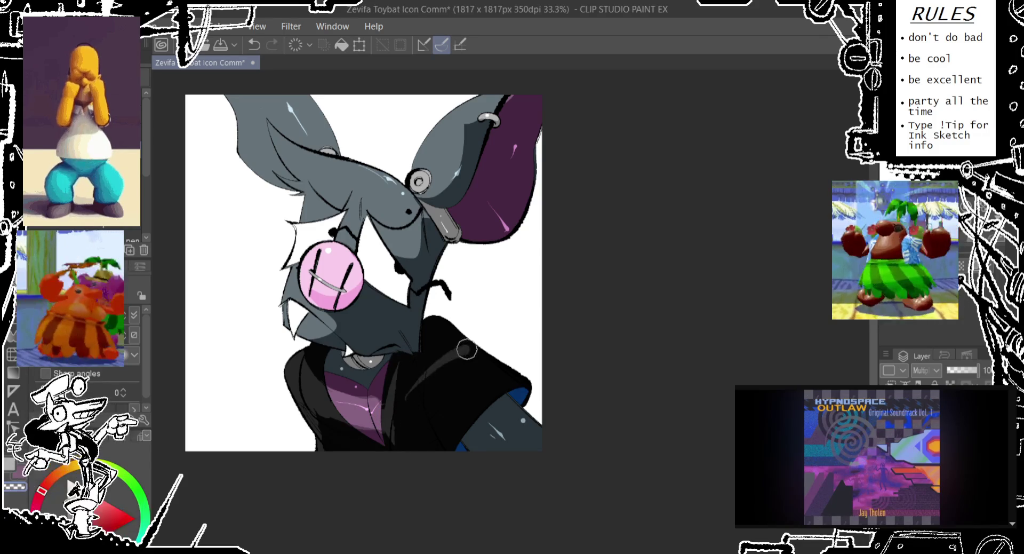
{"action": "key", "text": "ctrl+z"}
{"action": "key", "text": "ctrl+y"}
{"action": "key", "text": "ctrl+z"}
{"action": "key", "text": "ctrl+y"}
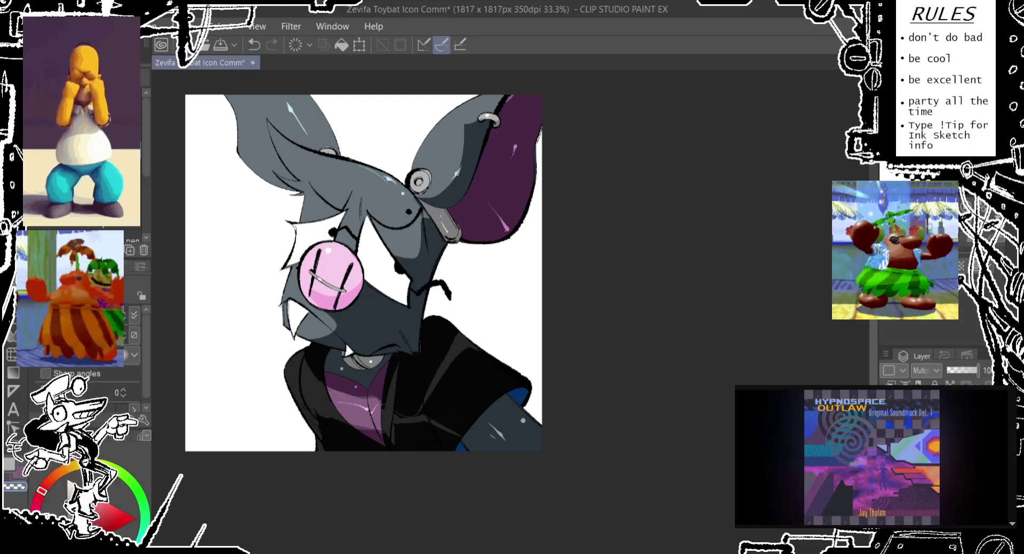
{"action": "key", "text": "g"}
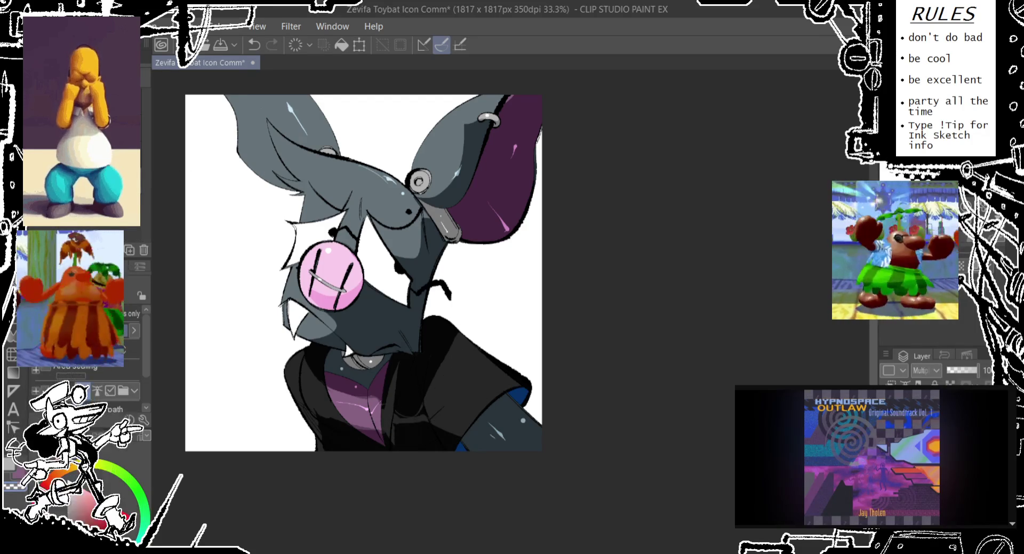
{"action": "key", "text": "p"}
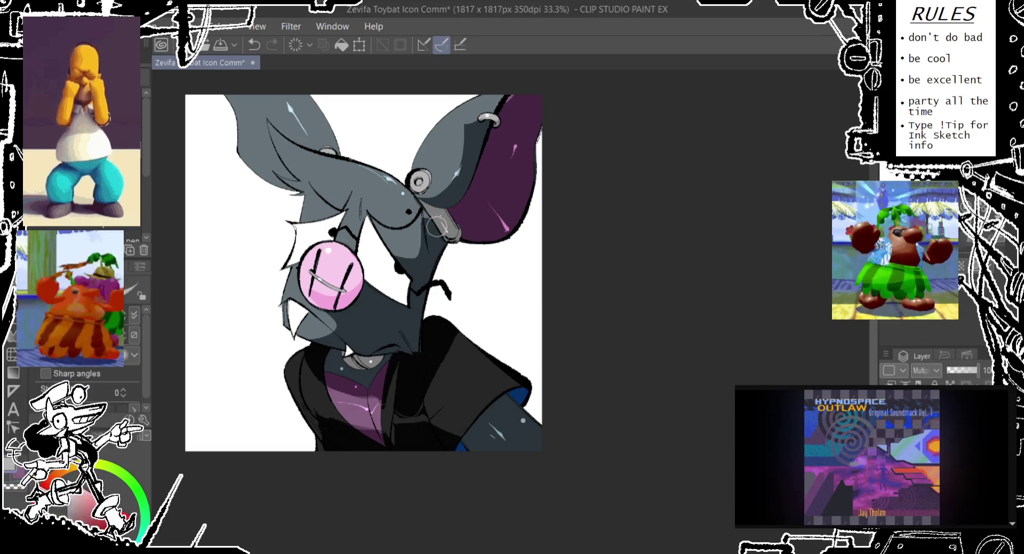
- Add a small light face highlight and a grey stroke across the pink nose
{"action": "left_click", "coordinate": [429, 221], "text": "alt"}
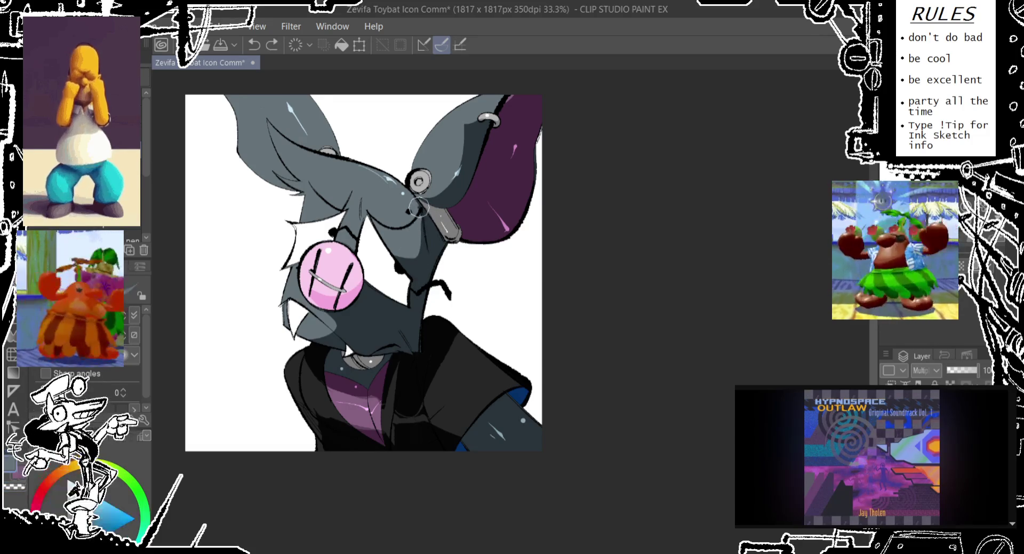
{"action": "key", "text": "ctrl+z"}
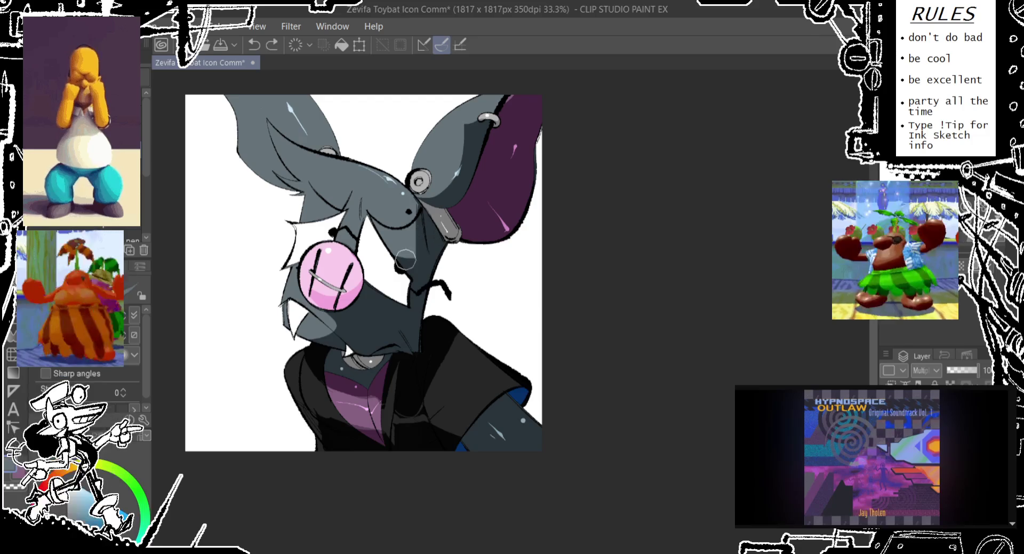
{"action": "left_click_drag", "start_coordinate": [412, 251], "coordinate": [420, 244]}
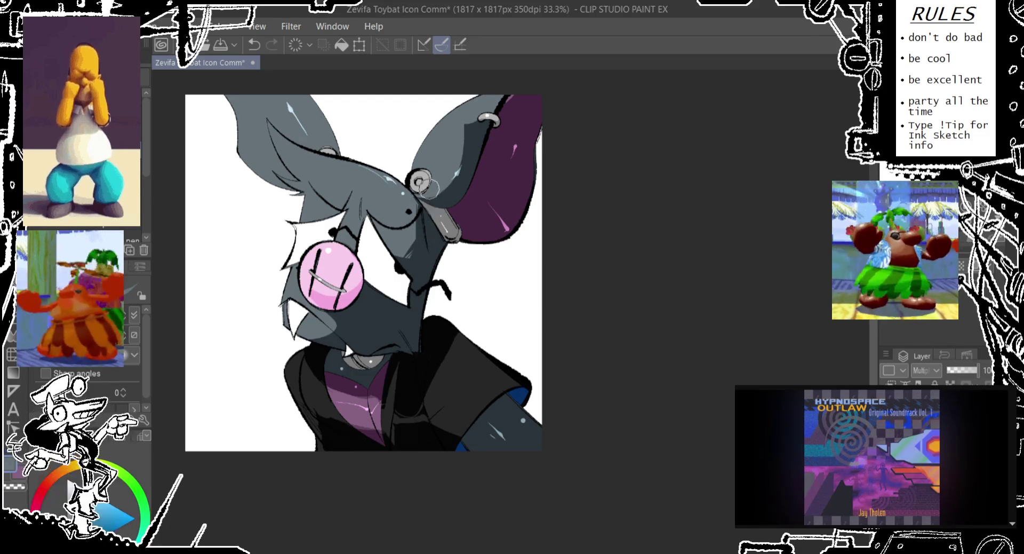
{"action": "left_click_drag", "start_coordinate": [358, 284], "coordinate": [426, 218]}
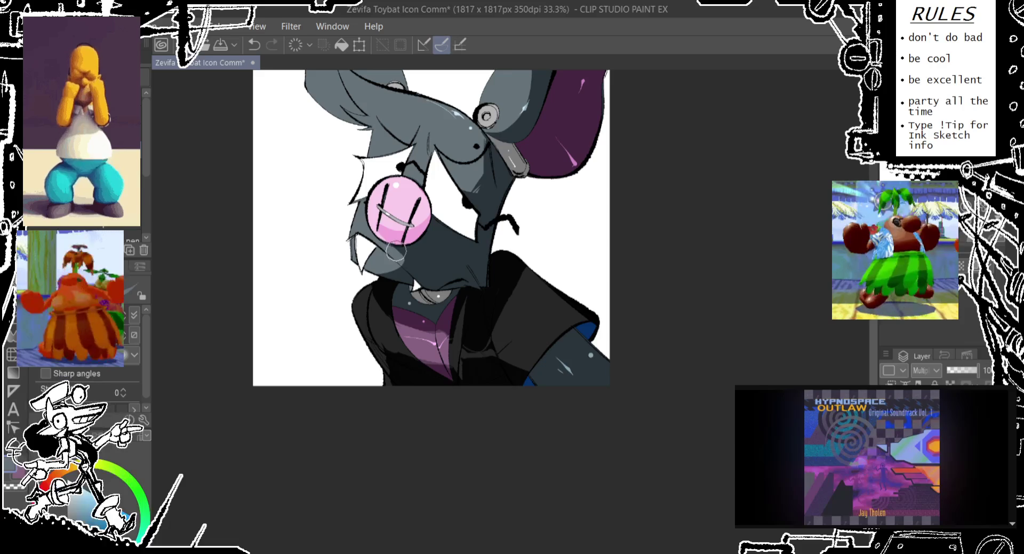
{"action": "left_click_drag", "start_coordinate": [395, 250], "coordinate": [406, 281]}
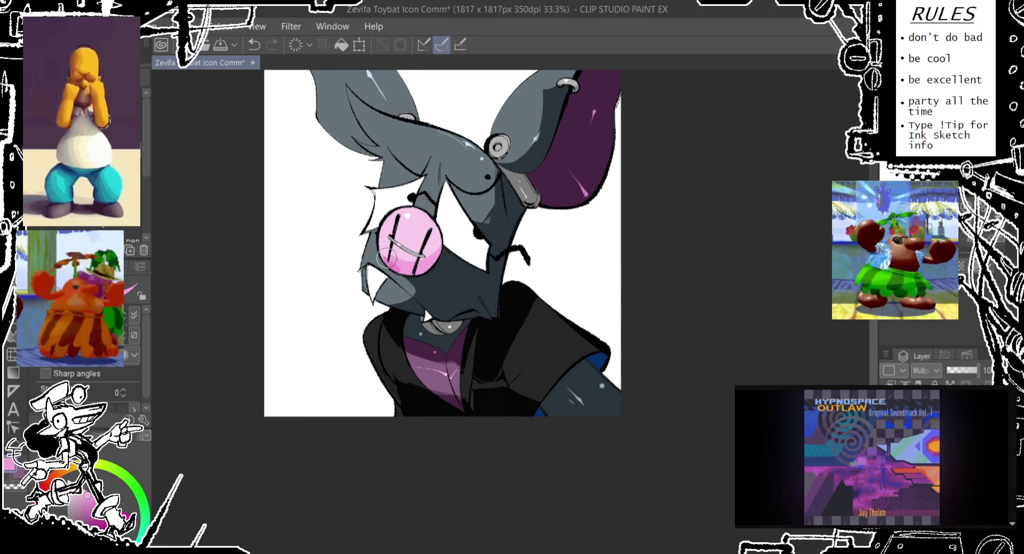
{"action": "key", "text": "ctrl+z"}
{"action": "left_click_drag", "start_coordinate": [380, 243], "coordinate": [429, 256]}
{"action": "key", "text": "ctrl+z"}
{"action": "key", "text": "ctrl+z"}
{"action": "key", "text": "ctrl+z"}
{"action": "key", "text": "ctrl+z"}
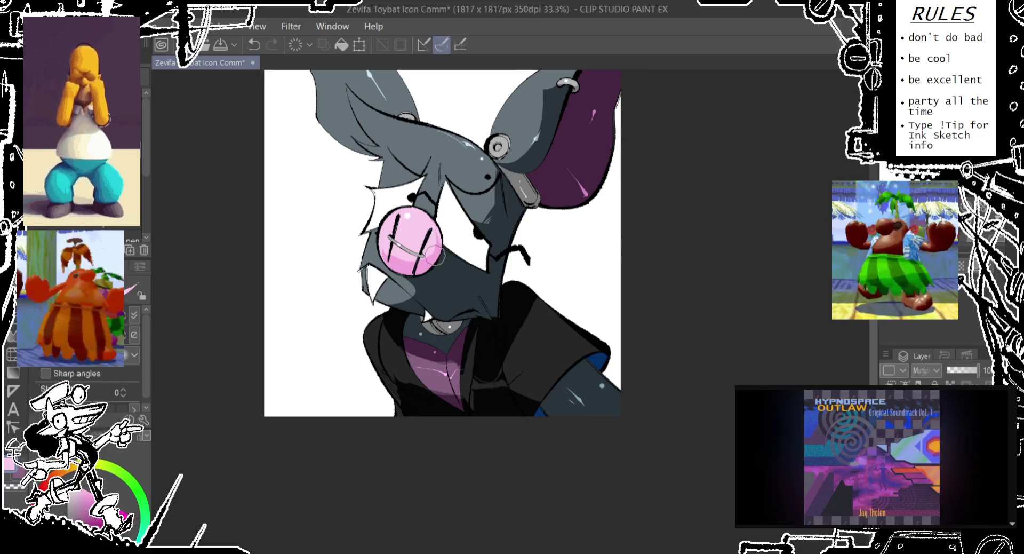
{"action": "left_click_drag", "start_coordinate": [413, 168], "coordinate": [424, 199]}
{"action": "left_click", "coordinate": [446, 185], "text": "alt"}
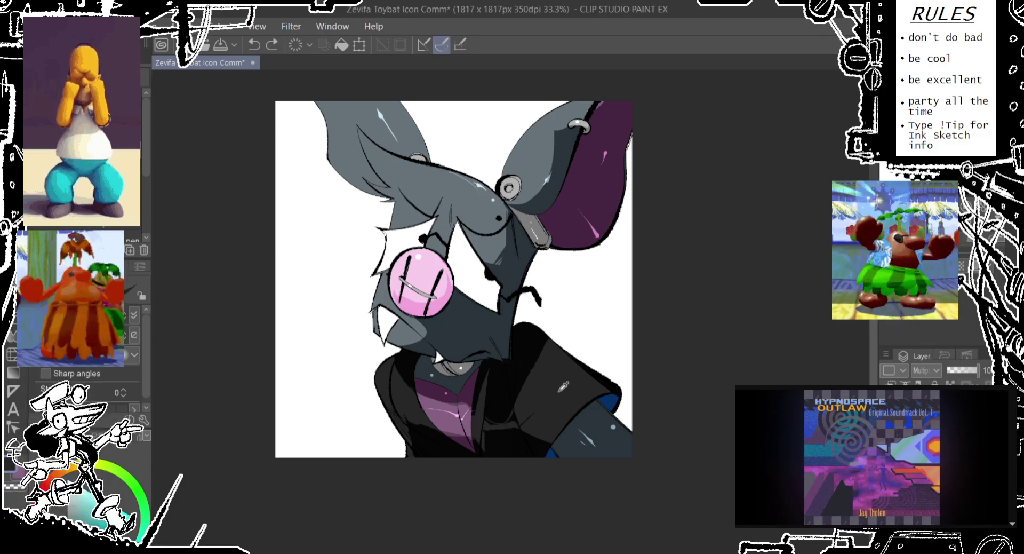
- Paint and retry light sheen strokes on the jacket collar and shoulder
{"action": "scroll", "coordinate": [547, 398], "scroll_direction": "down", "scroll_amount": 1}
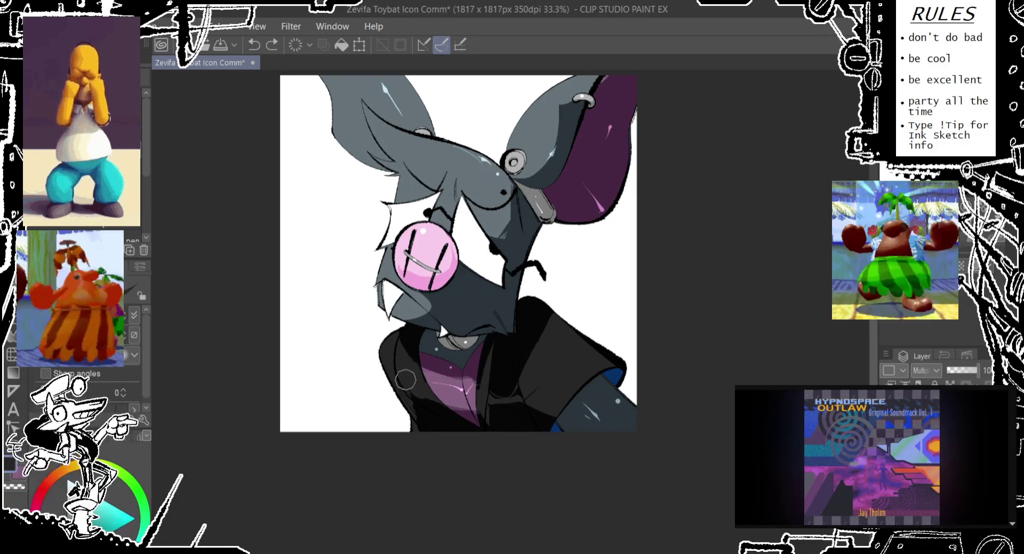
{"action": "left_click_drag", "start_coordinate": [381, 344], "coordinate": [390, 333]}
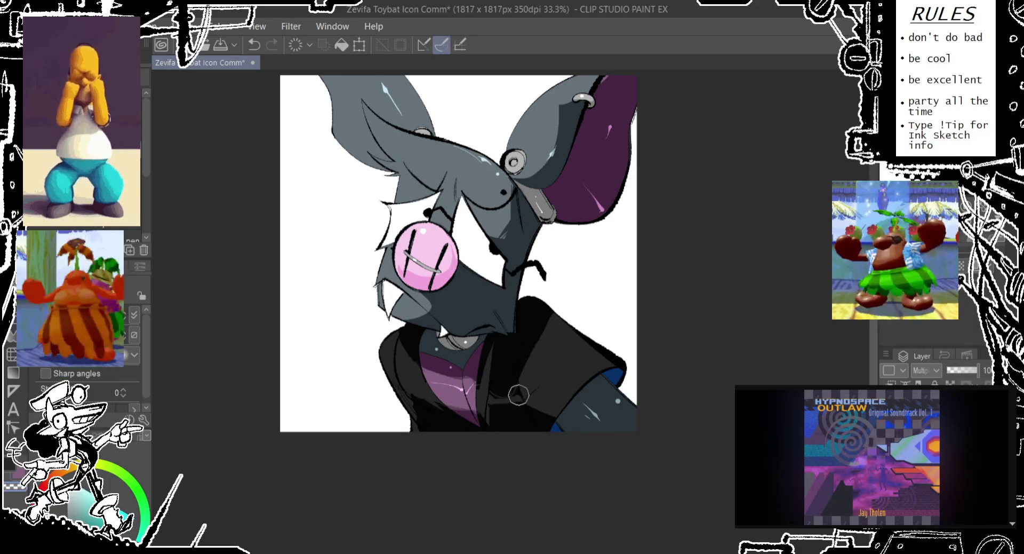
{"action": "key", "text": "ctrl+z"}
{"action": "left_click_drag", "start_coordinate": [511, 400], "coordinate": [533, 418]}
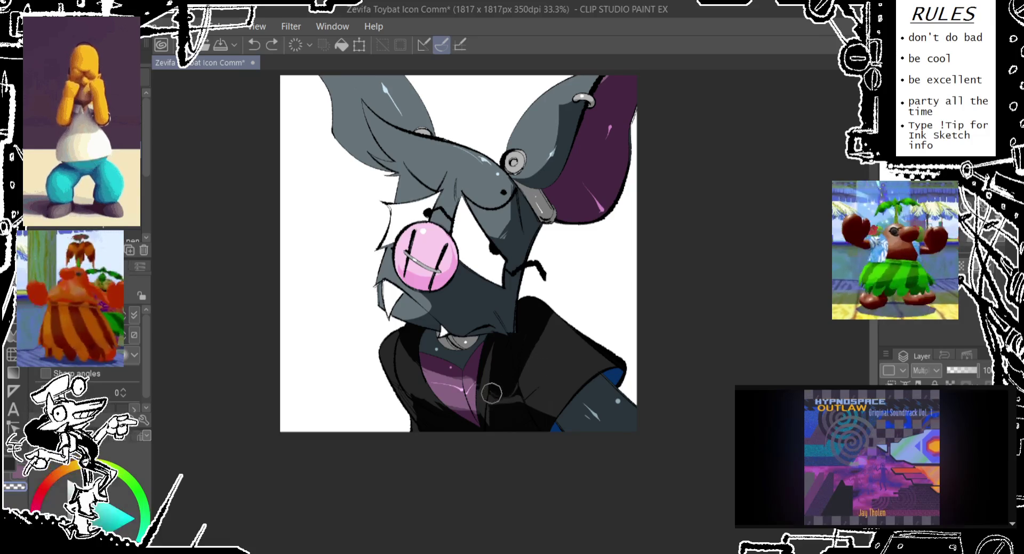
{"action": "key", "text": "ctrl+z"}
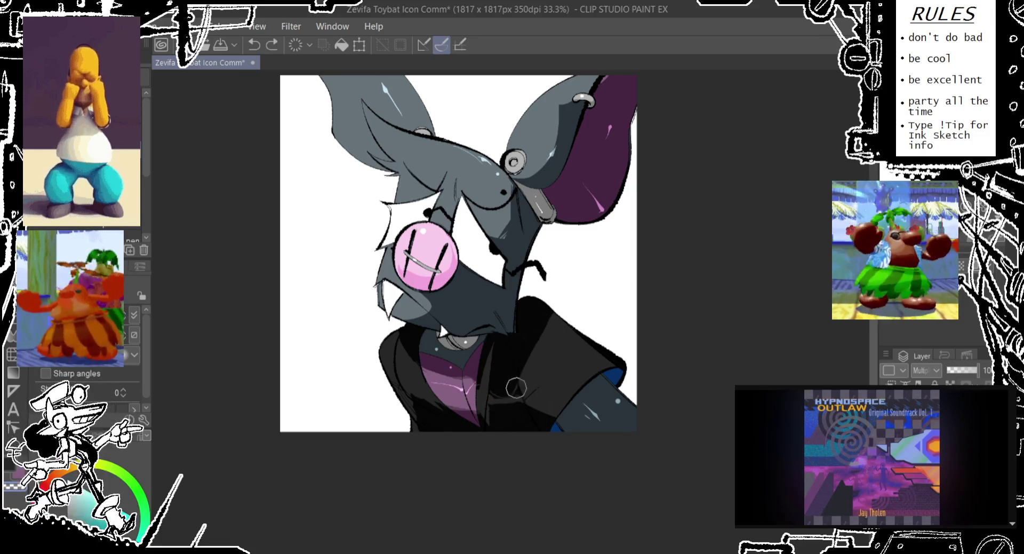
{"action": "left_click_drag", "start_coordinate": [521, 389], "coordinate": [501, 403]}
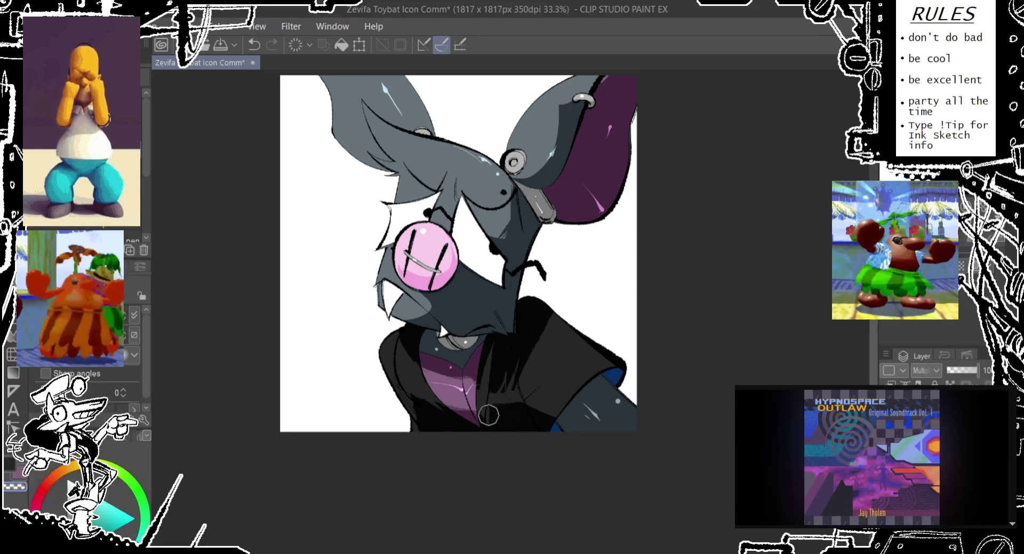
{"action": "key", "text": "ctrl+z"}
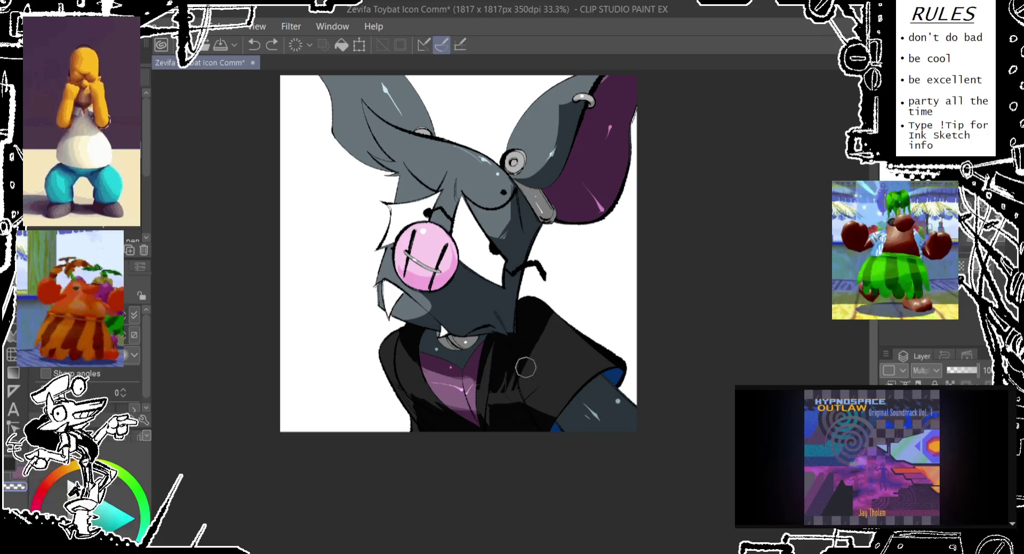
{"action": "key", "text": "ctrl+y"}
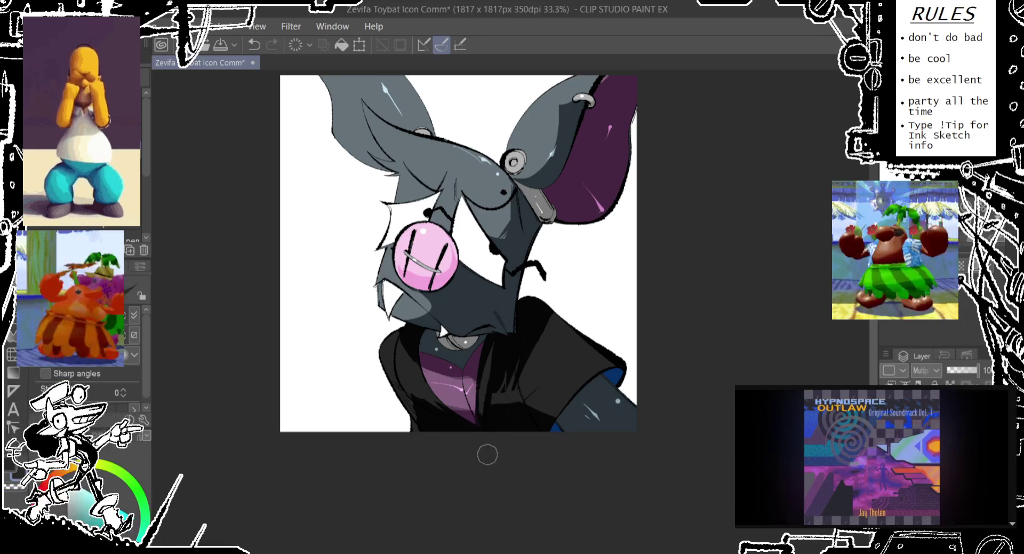
- Compare the collar strokes by toggling undo and redo, then undo the last one
{"action": "key", "text": "ctrl+z"}
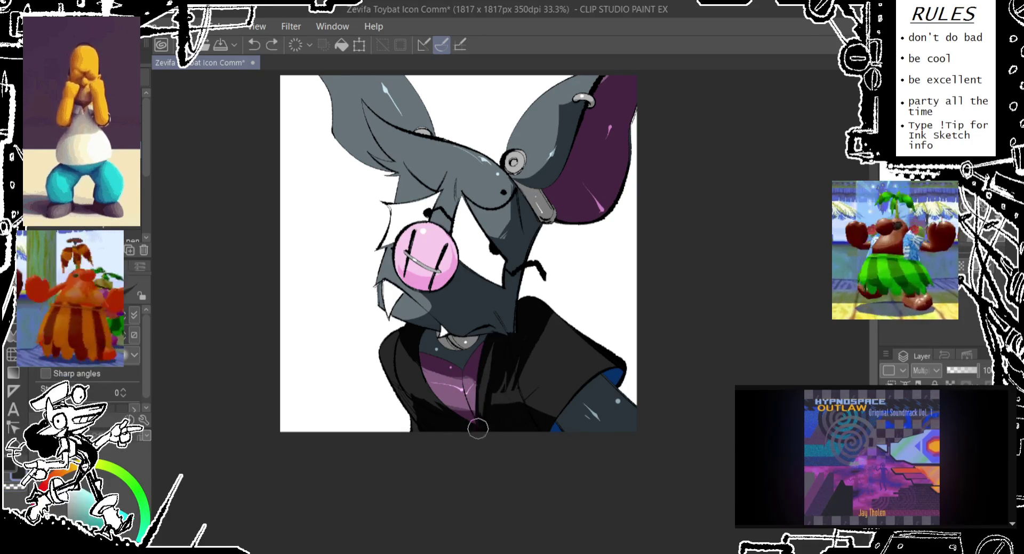
{"action": "key", "text": "ctrl+y"}
{"action": "key", "text": "ctrl+z"}
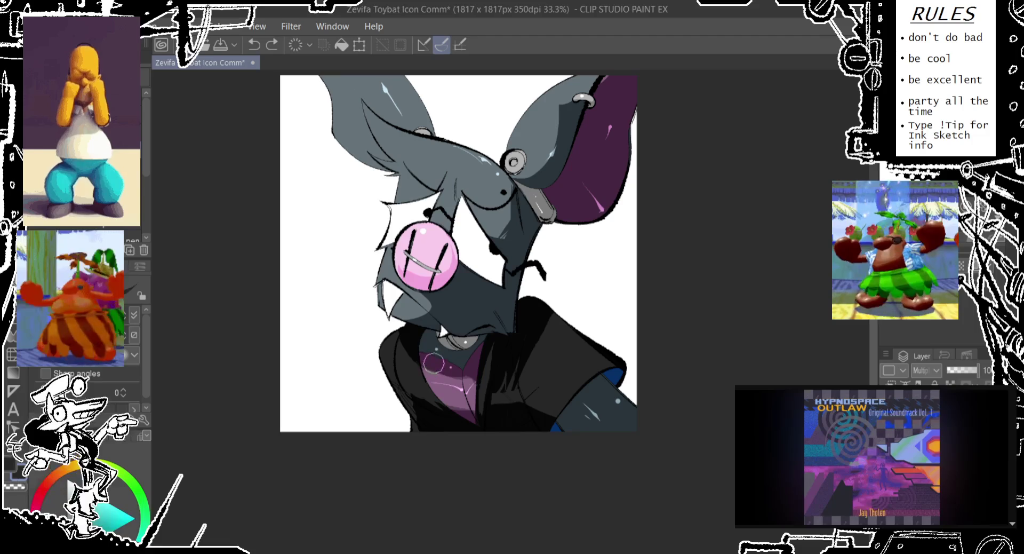
{"action": "key", "text": "ctrl+y"}
{"action": "key", "text": "ctrl+z"}
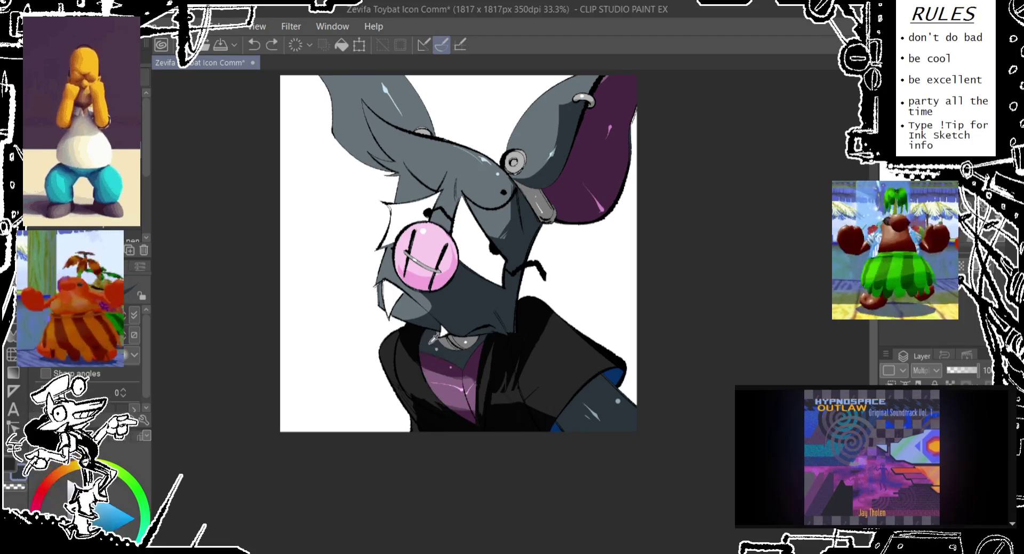
{"action": "key", "text": "ctrl+y"}
{"action": "key", "text": "ctrl+z"}
{"action": "key", "text": "ctrl+y"}
{"action": "key", "text": "ctrl+z"}
{"action": "key", "text": "ctrl+y"}
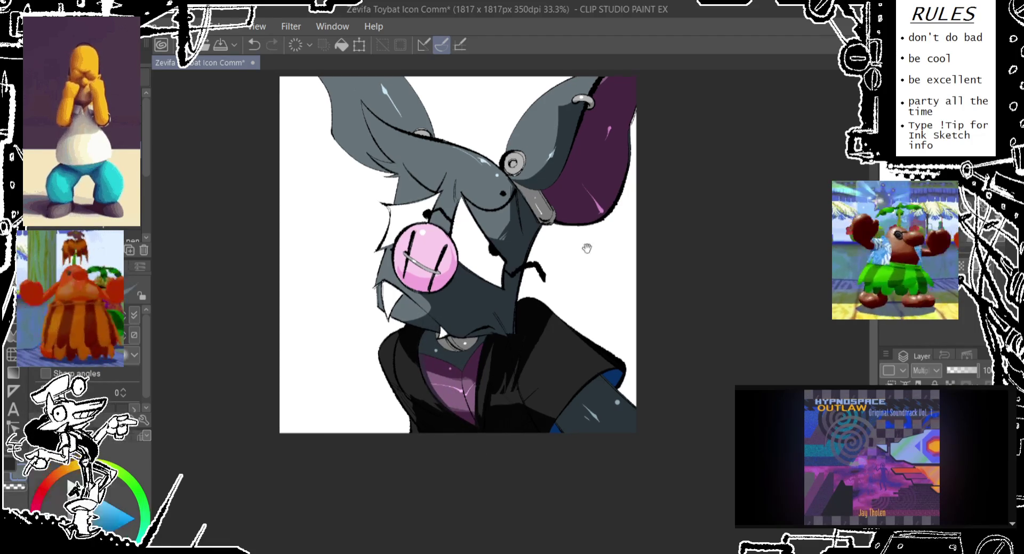
{"action": "left_click_drag", "start_coordinate": [586, 245], "coordinate": [566, 258]}
{"action": "key", "text": "ctrl+z"}
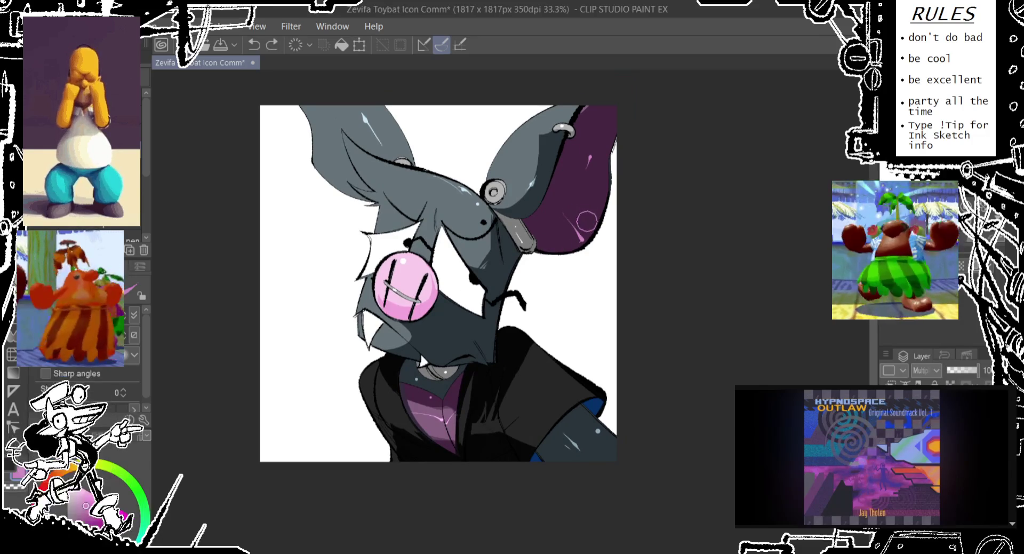
- Paint a light curved stroke on the right ear and fill its lower part lighter purple
{"action": "left_click_drag", "start_coordinate": [549, 245], "coordinate": [600, 190]}
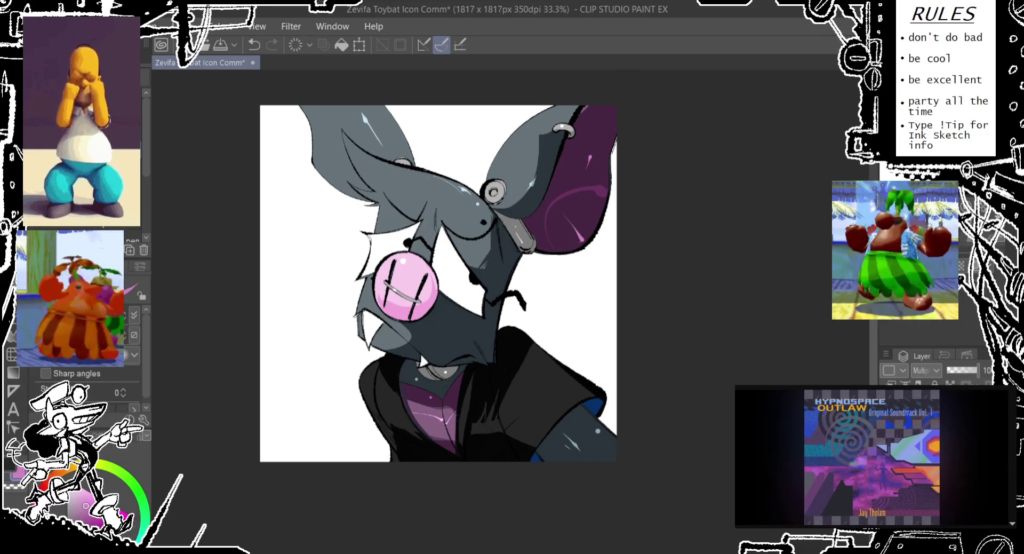
{"action": "key", "text": "g"}
{"action": "left_click", "coordinate": [590, 216]}
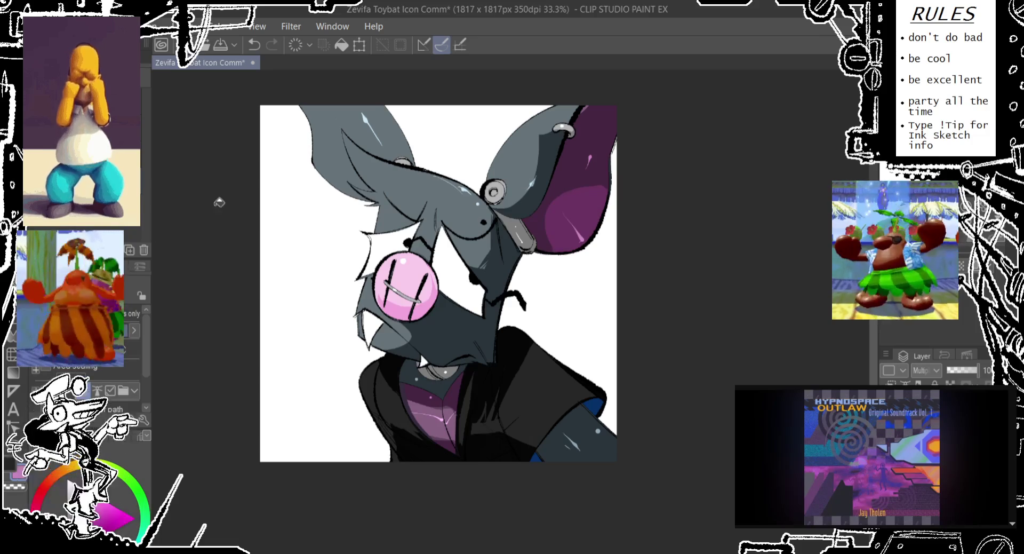
{"action": "key", "text": "p"}
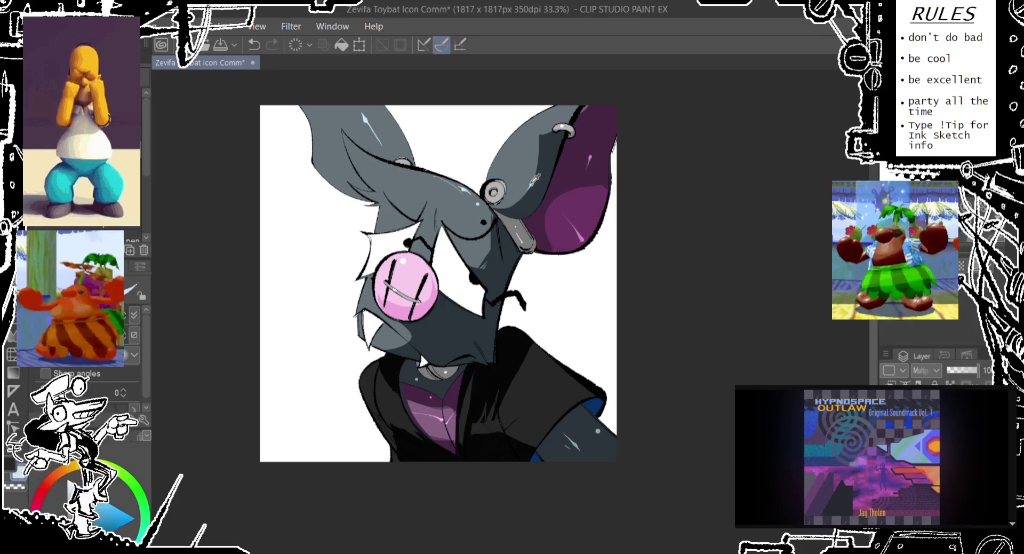
- Compare the ear edits with undo and redo, then add a small stroke near the ear ring
{"action": "key", "text": "ctrl+z"}
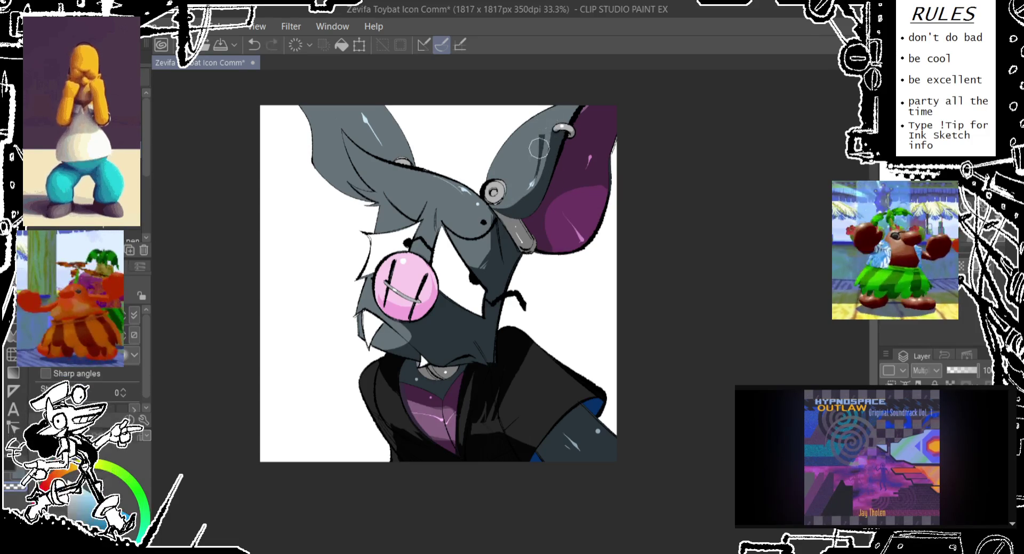
{"action": "key", "text": "ctrl+y"}
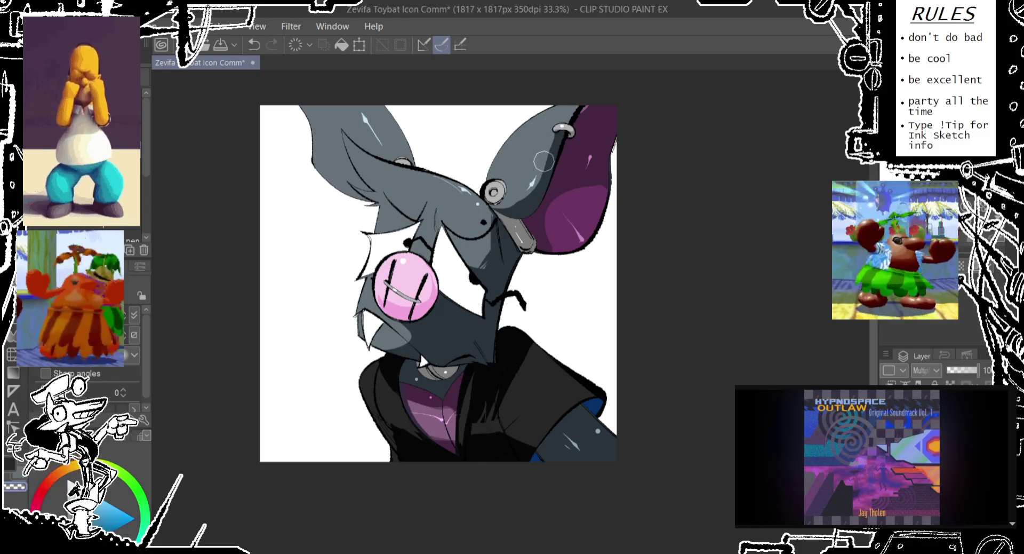
{"action": "key", "text": "ctrl+z"}
{"action": "key", "text": "ctrl+y"}
{"action": "key", "text": "ctrl+z"}
{"action": "key", "text": "ctrl+y"}
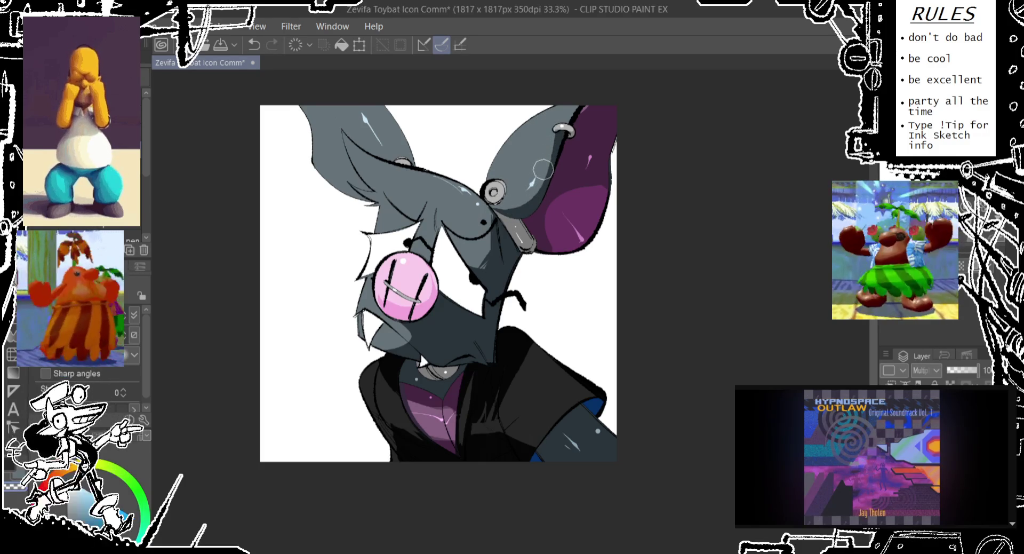
{"action": "key", "text": "ctrl+z"}
{"action": "key", "text": "ctrl+y"}
{"action": "key", "text": "ctrl+z"}
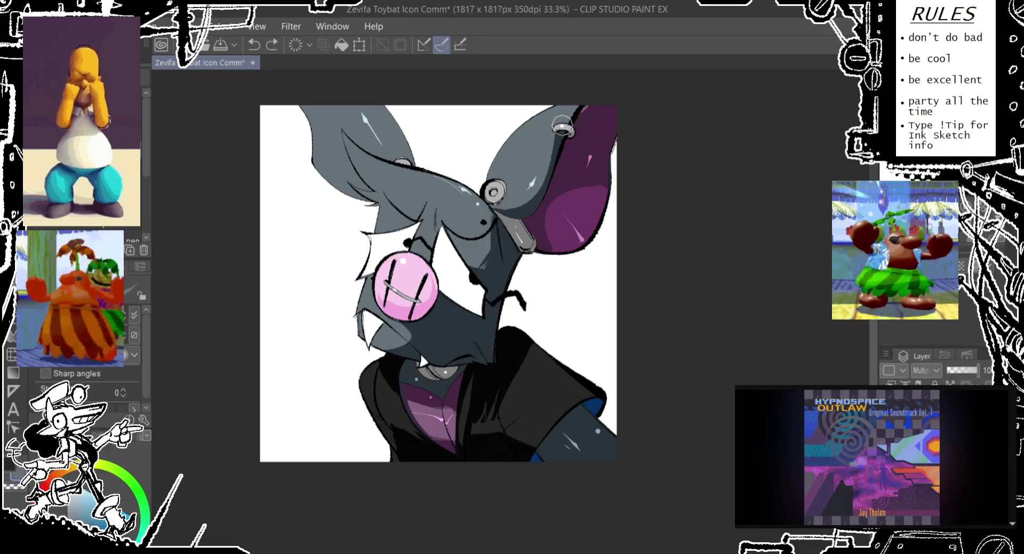
{"action": "left_click_drag", "start_coordinate": [564, 126], "coordinate": [570, 118]}
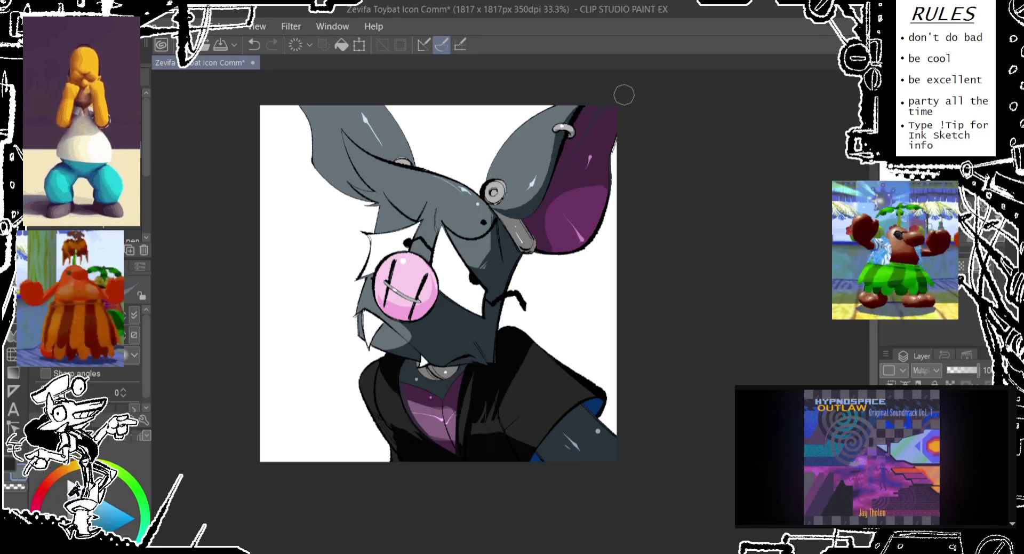
- Undo a trial navy fill and bluish tint, then select the purple inner-ear region
{"action": "key", "text": "g"}
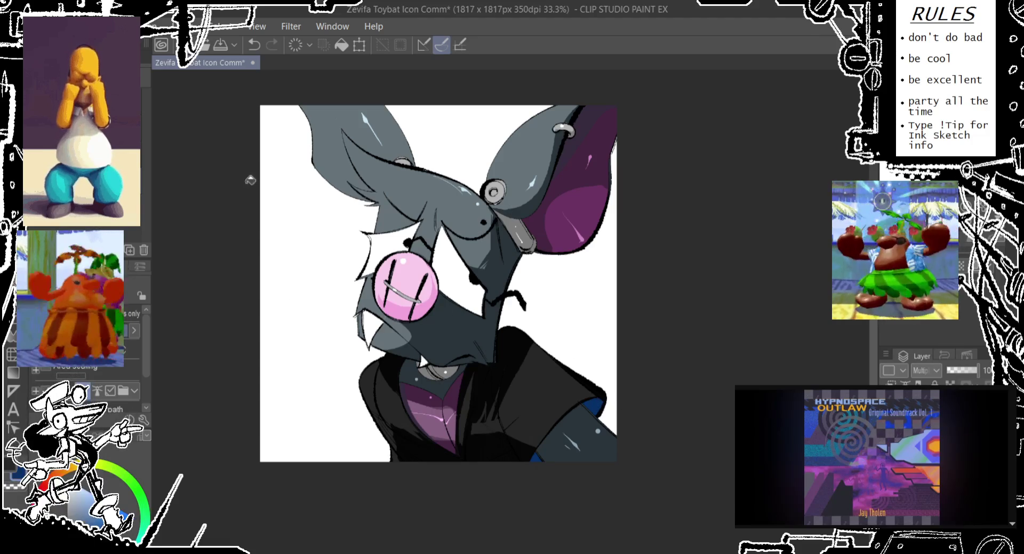
{"action": "left_click", "coordinate": [589, 202]}
{"action": "key", "text": "ctrl+z"}
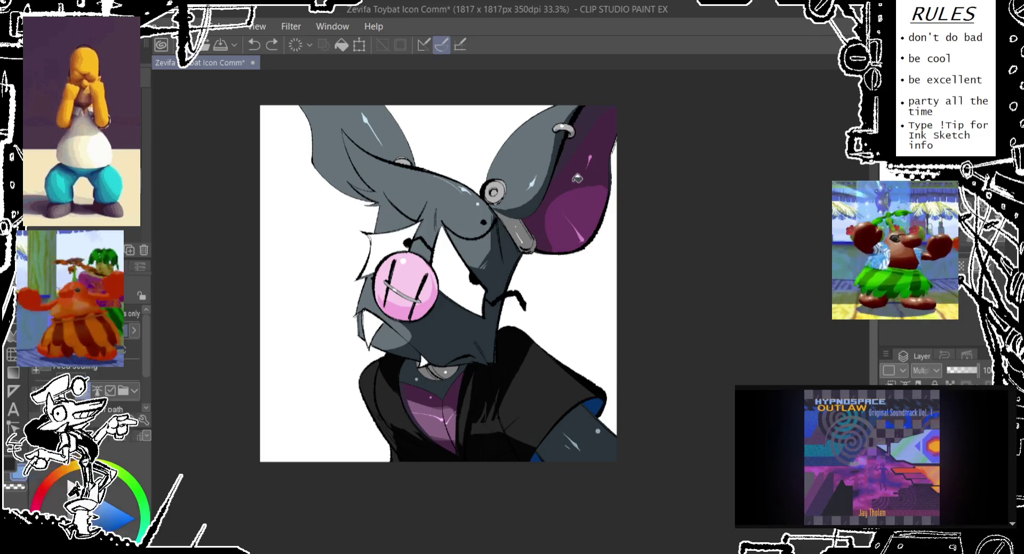
{"action": "left_click_drag", "start_coordinate": [577, 178], "coordinate": [567, 191]}
{"action": "key", "text": "ctrl+z"}
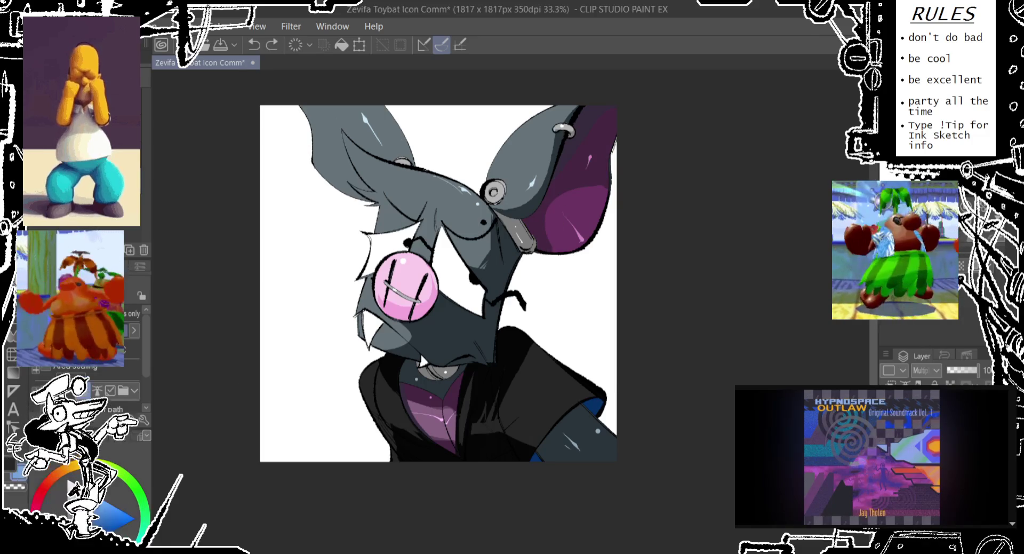
{"action": "key", "text": "b"}
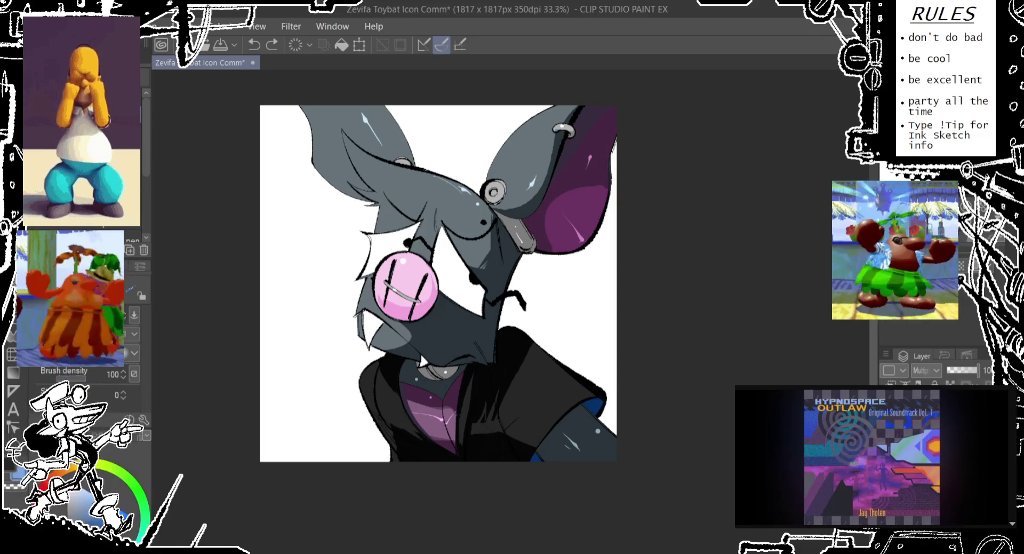
{"action": "key", "text": "g"}
{"action": "left_click", "coordinate": [571, 185]}
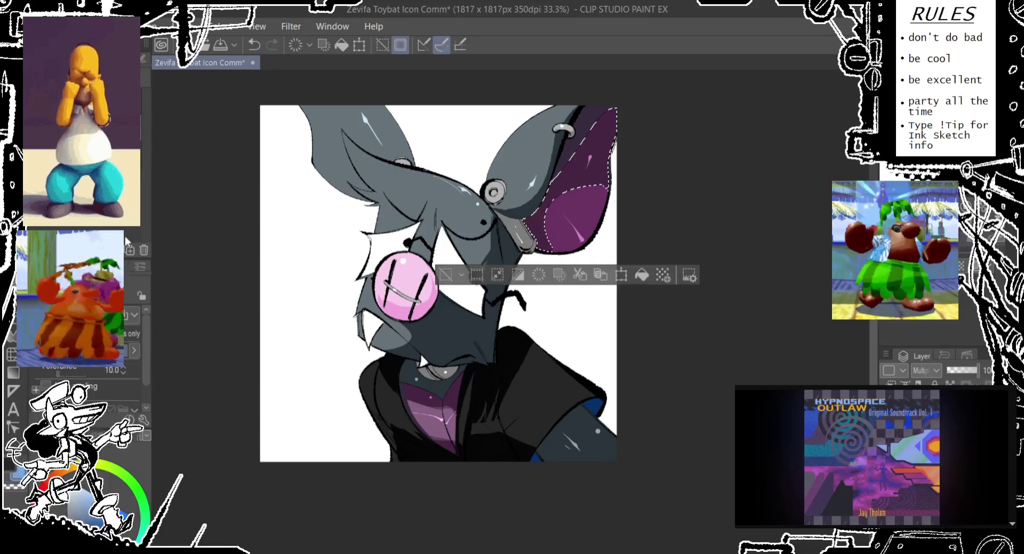
- Airbrush blue-violet across the upper part of the selected inner ear
{"action": "key", "text": "p"}
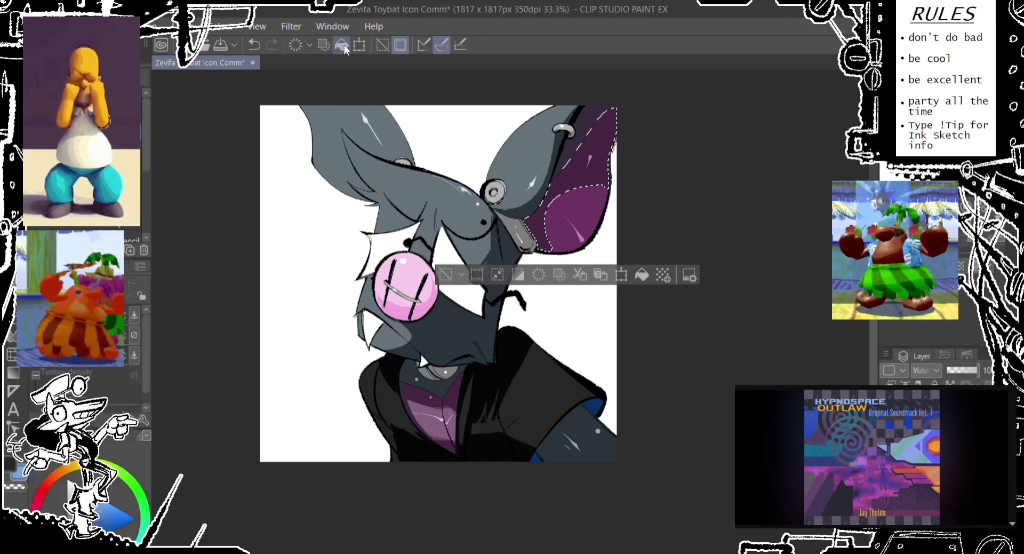
{"action": "left_click_drag", "start_coordinate": [603, 120], "coordinate": [565, 181]}
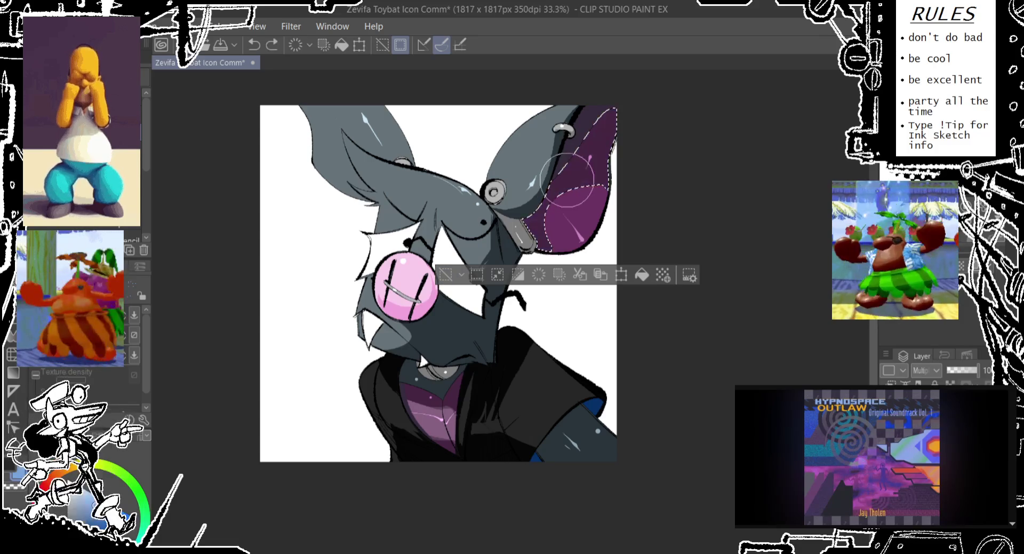
{"action": "left_click", "coordinate": [568, 214], "text": "alt"}
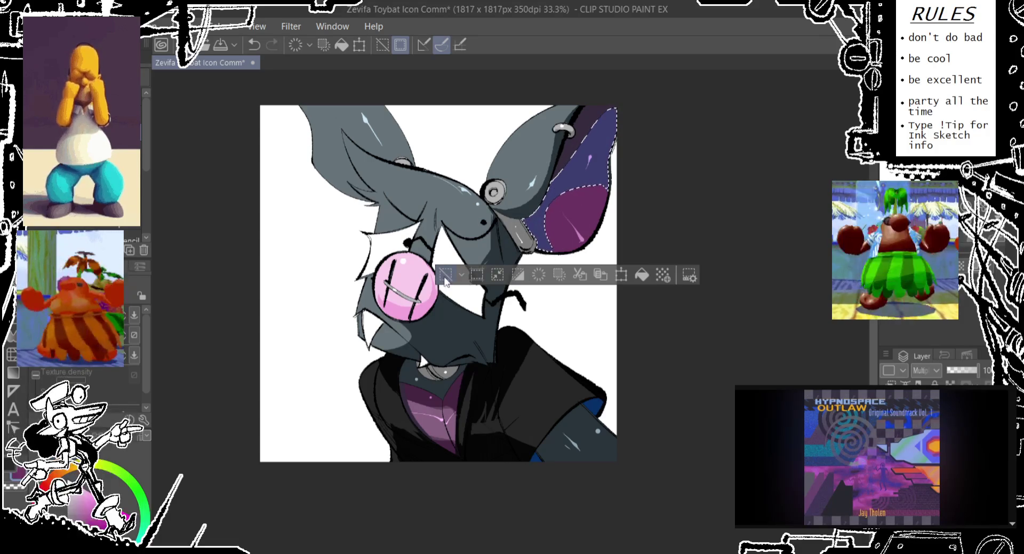
- Deselect, fill the strip beside the ring, and brush darker magenta shading lower on the inner ear
{"action": "key", "text": "ctrl+d"}
{"action": "key", "text": "g"}
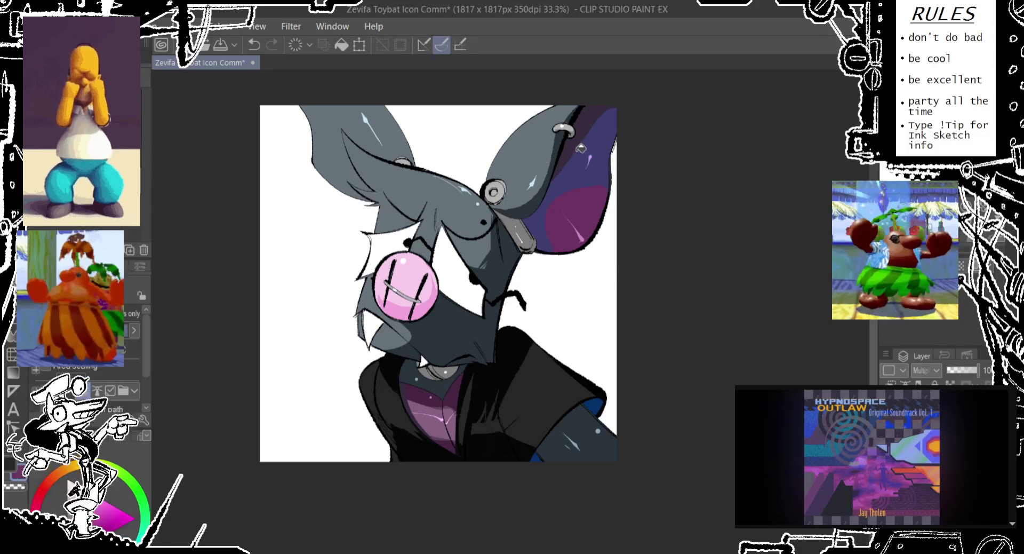
{"action": "left_click", "coordinate": [578, 147]}
{"action": "key", "text": "b"}
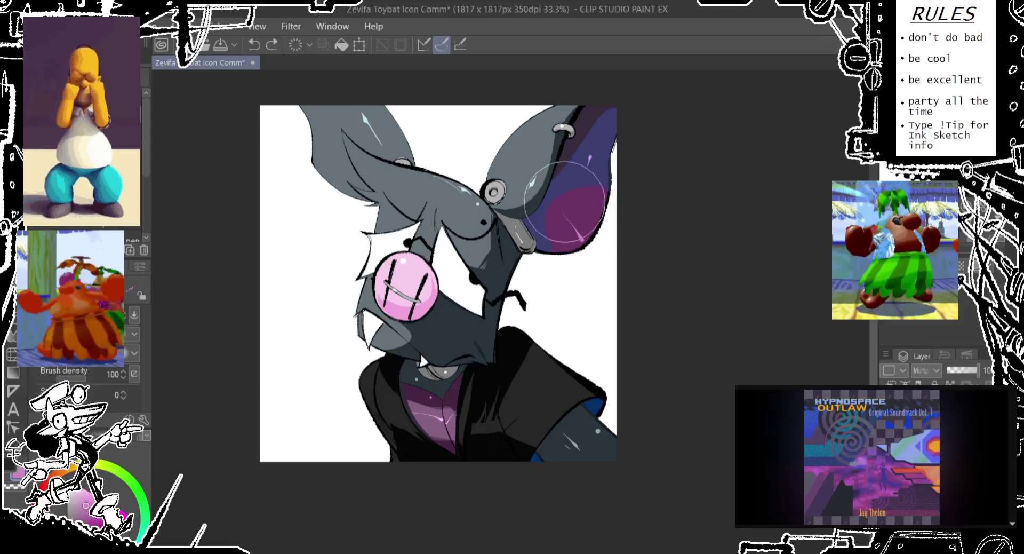
{"action": "left_click_drag", "start_coordinate": [538, 240], "coordinate": [603, 192]}
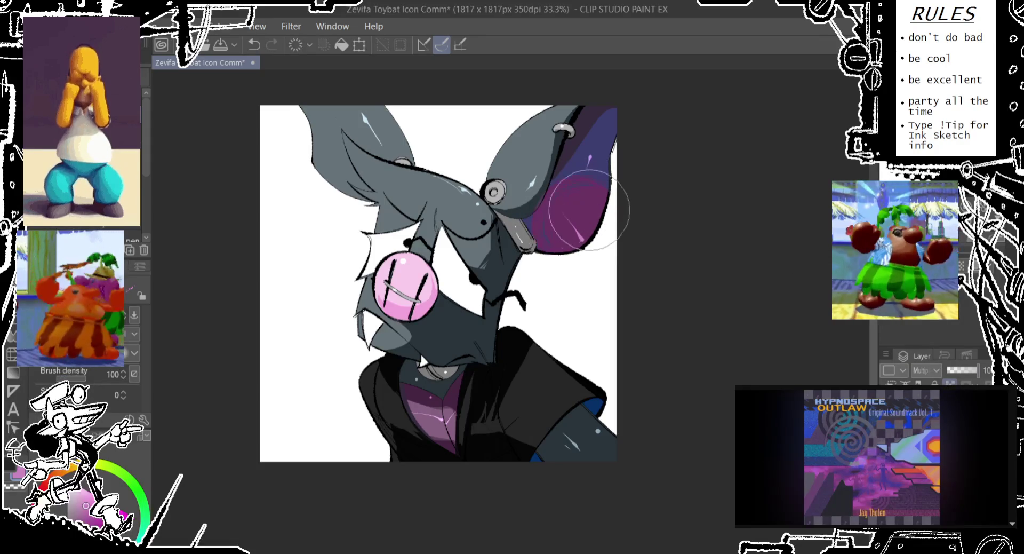
{"action": "key", "text": "ctrl+z"}
{"action": "key", "text": "ctrl+y"}
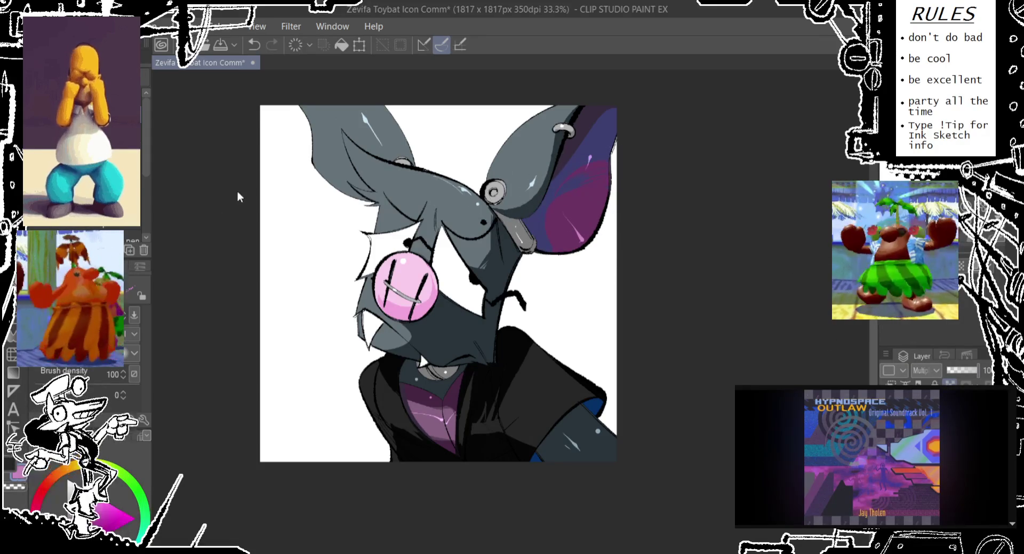
- Try pencil shading strokes on the ear and compare Normal and Multiply blending, undoing the trials
{"action": "key", "text": "p"}
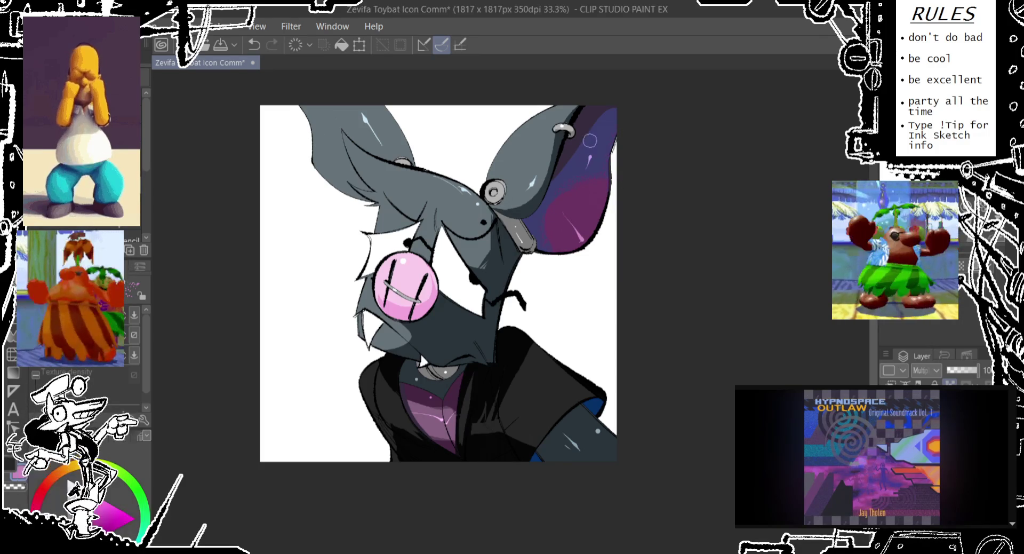
{"action": "key", "text": "ctrl+z"}
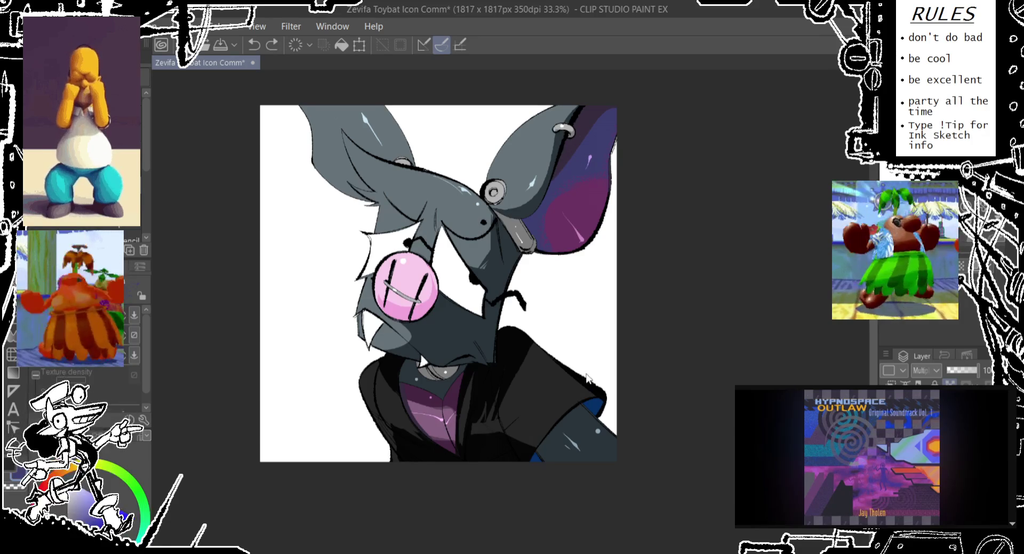
{"action": "left_click_drag", "start_coordinate": [594, 133], "coordinate": [580, 154]}
{"action": "key", "text": "ctrl+z"}
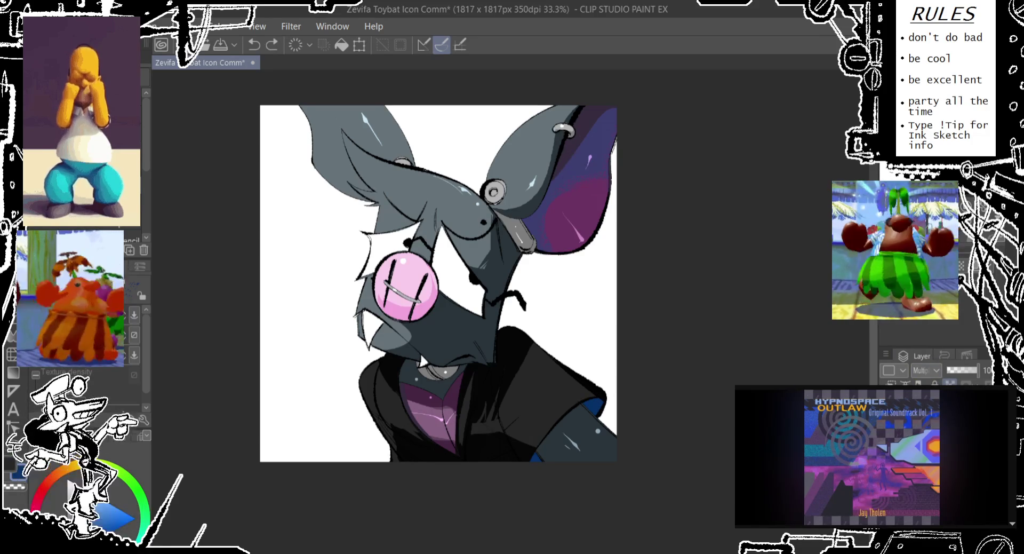
{"action": "key", "text": "ctrl+y"}
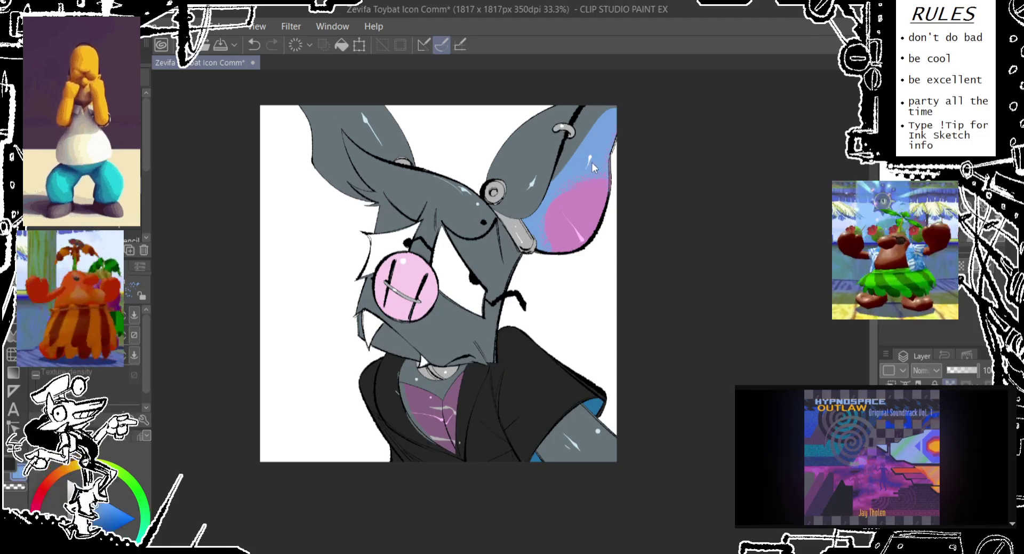
{"action": "key", "text": "ctrl+z"}
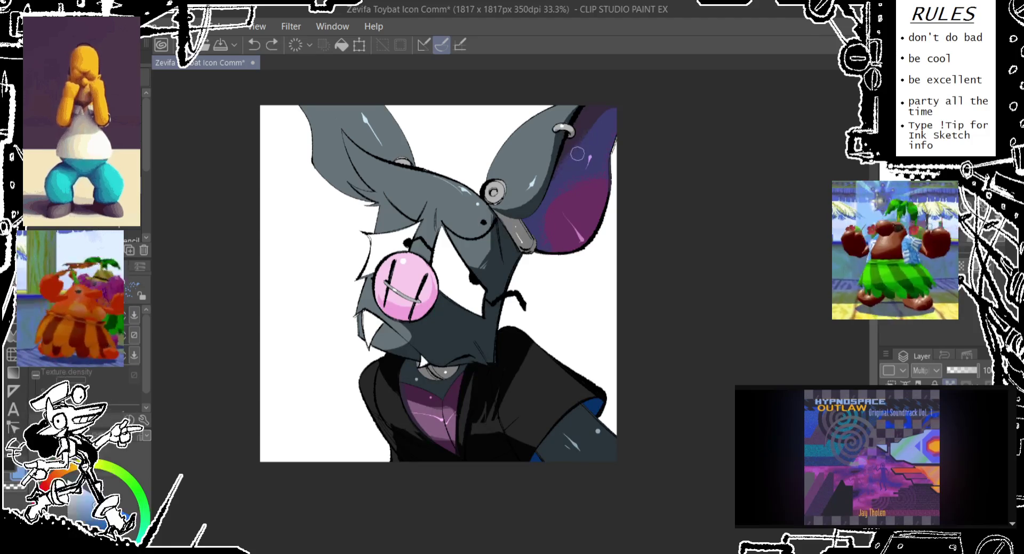
{"action": "left_click_drag", "start_coordinate": [611, 115], "coordinate": [679, 115]}
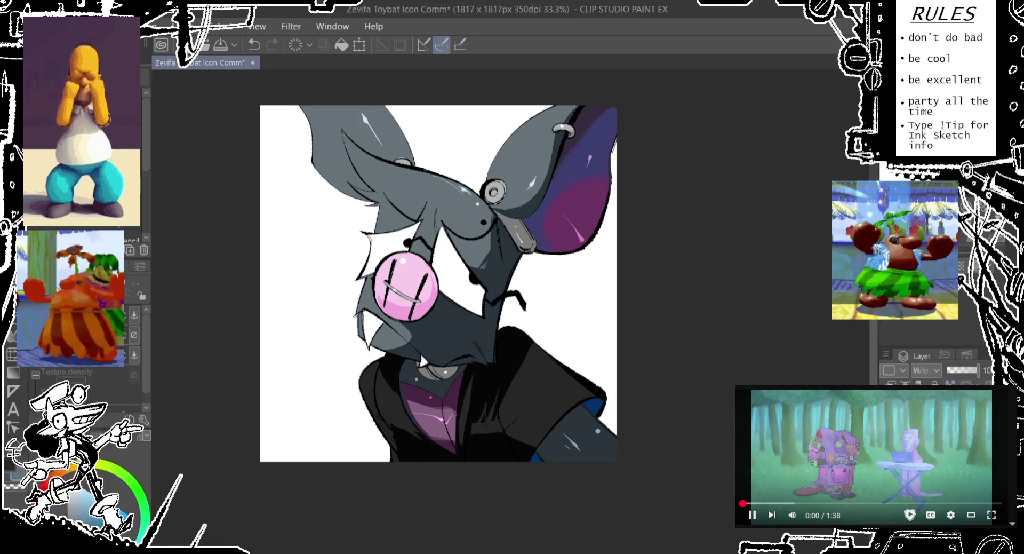
{"action": "mouse_move", "coordinate": [504, 205]}
{"action": "left_mouse_down"}
{"action": "mouse_move", "coordinate": [525, 202]}
{"action": "mouse_move", "coordinate": [513, 205]}
{"action": "left_mouse_up"}
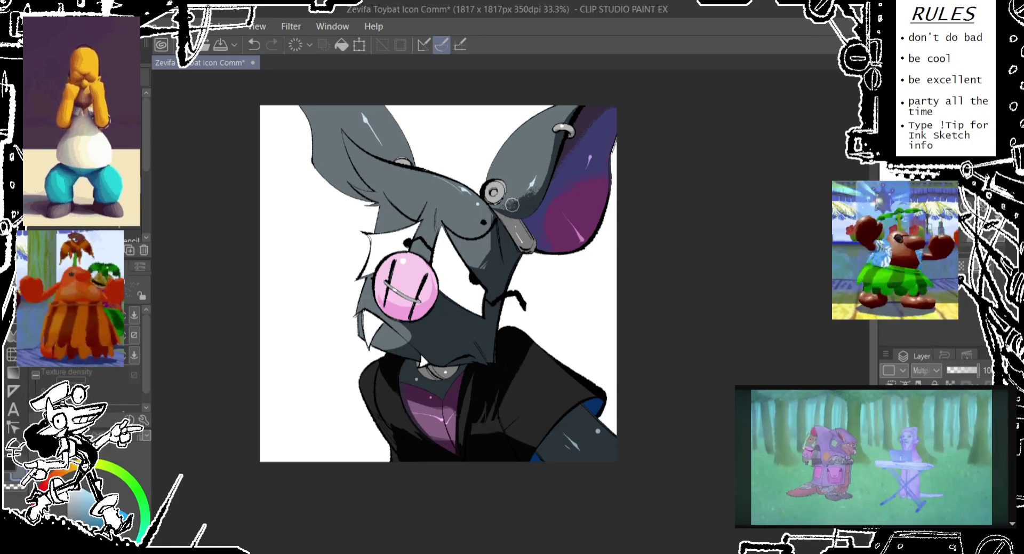
{"action": "key", "text": "ctrl+z"}
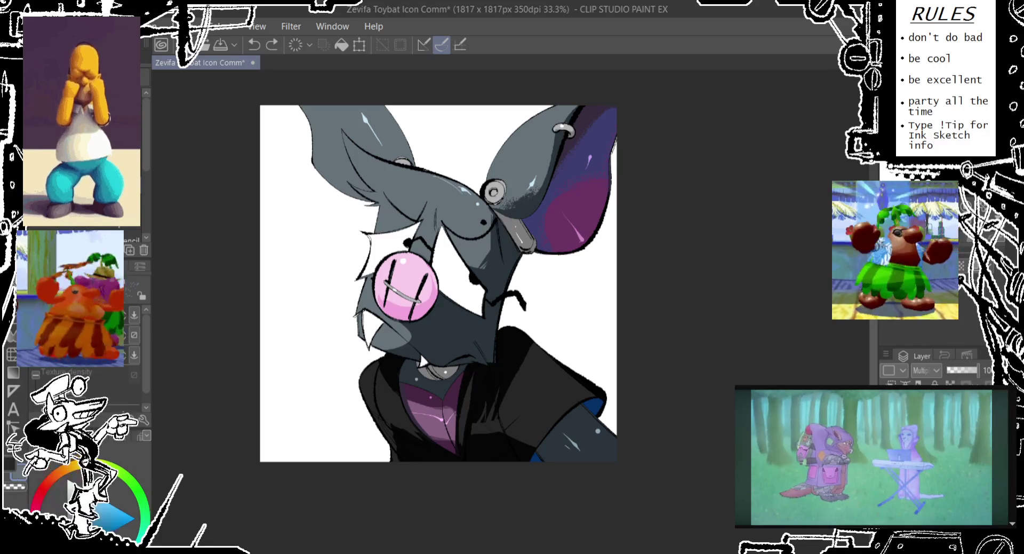
- Auto Select the grey part of the right ear
{"action": "key", "text": "w"}
{"action": "left_click", "coordinate": [463, 174]}
{"action": "key", "text": "ctrl+z"}
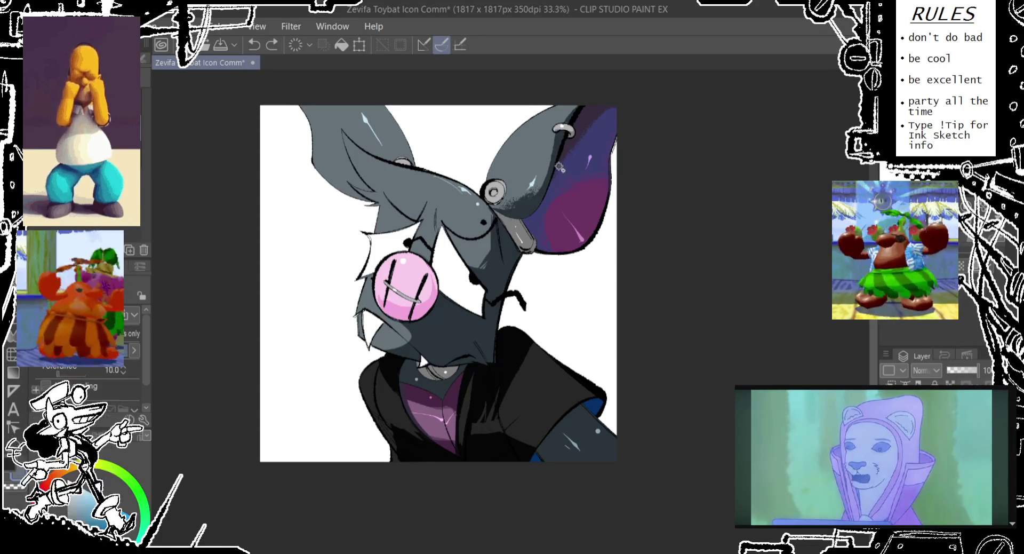
{"action": "left_click", "coordinate": [560, 171]}
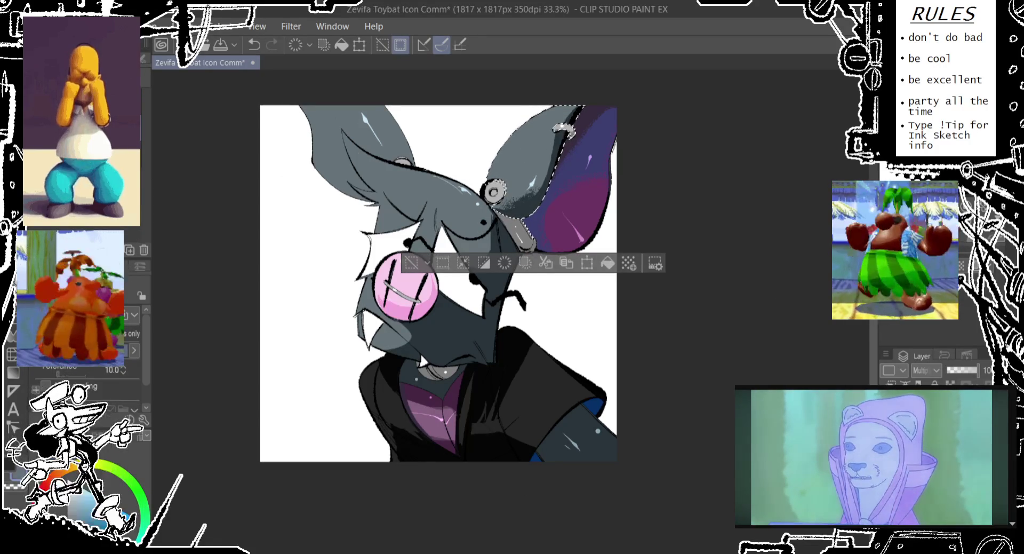
- Stipple dark grainy pencil shading on the grey ear near the ring, then deselect
{"action": "key", "text": "p"}
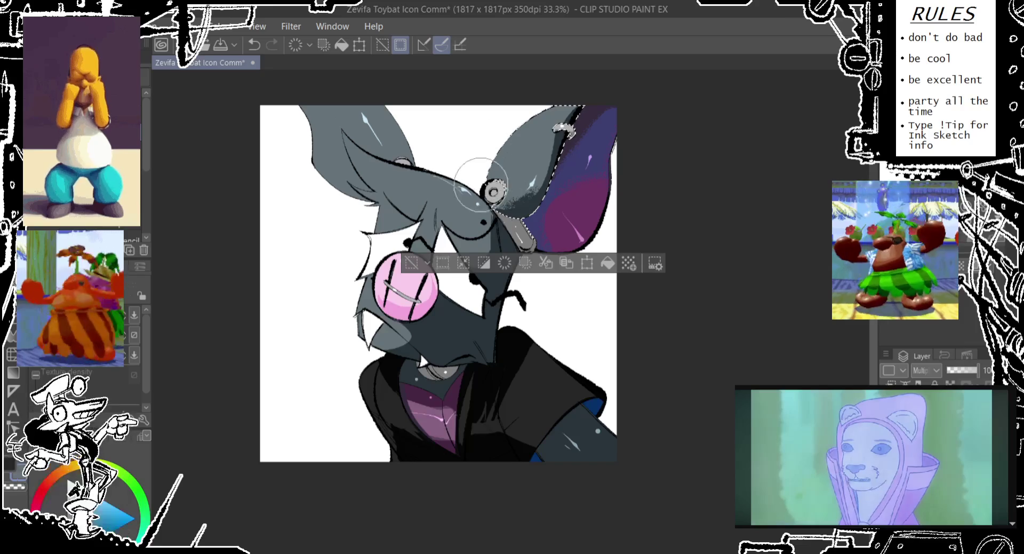
{"action": "left_click_drag", "start_coordinate": [491, 149], "coordinate": [515, 160]}
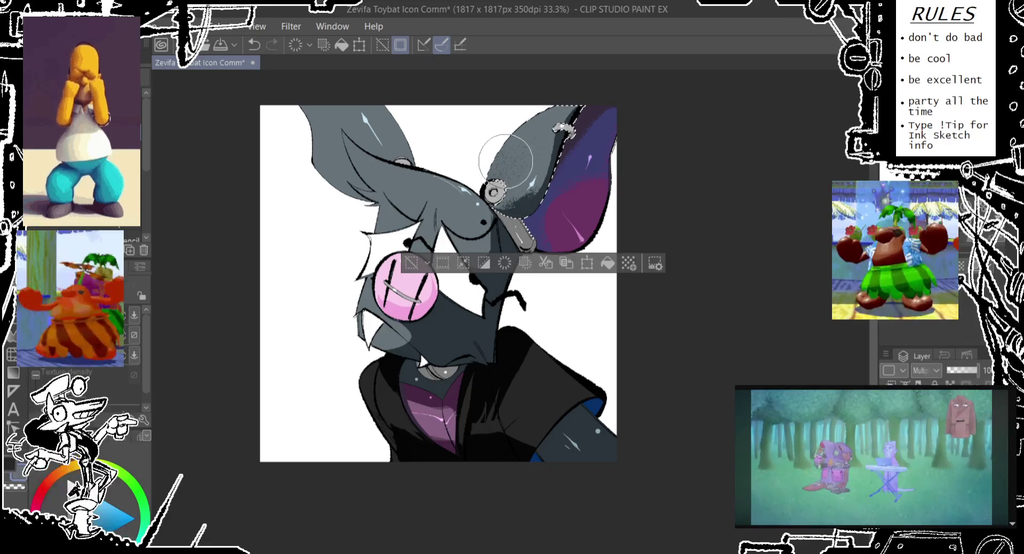
{"action": "key", "text": "ctrl+z"}
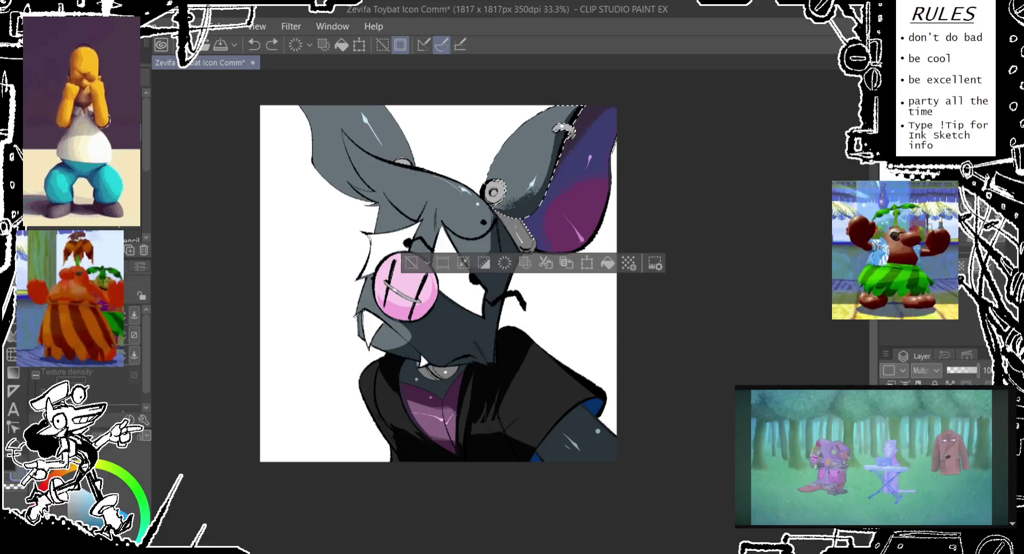
{"action": "key", "text": "ctrl+y"}
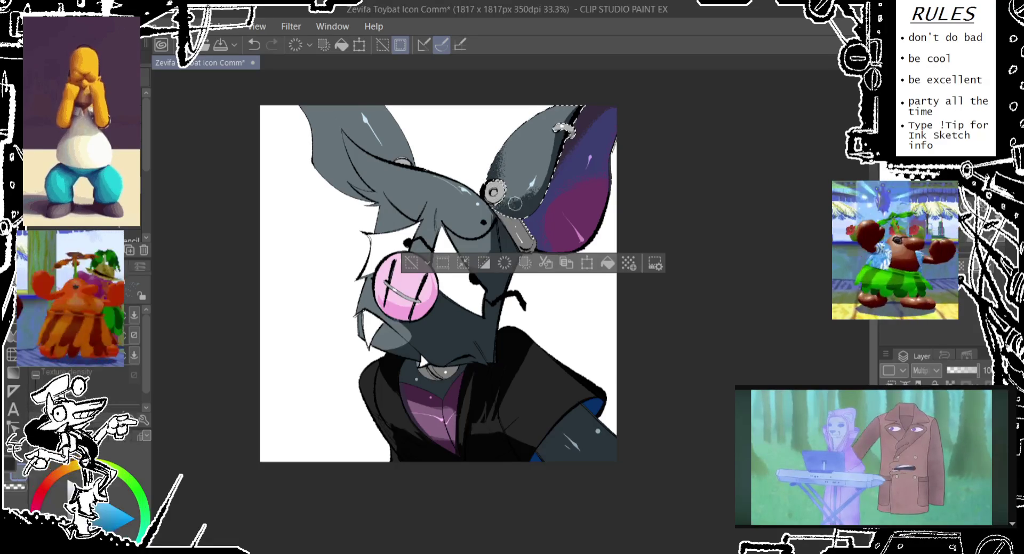
{"action": "key", "text": "ctrl+z"}
{"action": "key", "text": "ctrl+y"}
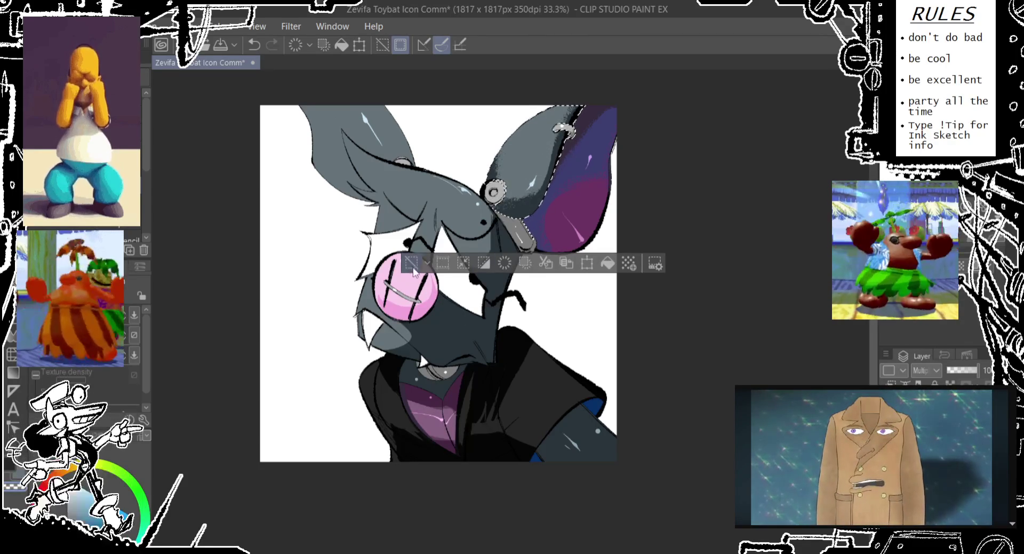
{"action": "key", "text": "ctrl+d"}
{"action": "left_click_drag", "start_coordinate": [451, 288], "coordinate": [456, 274]}
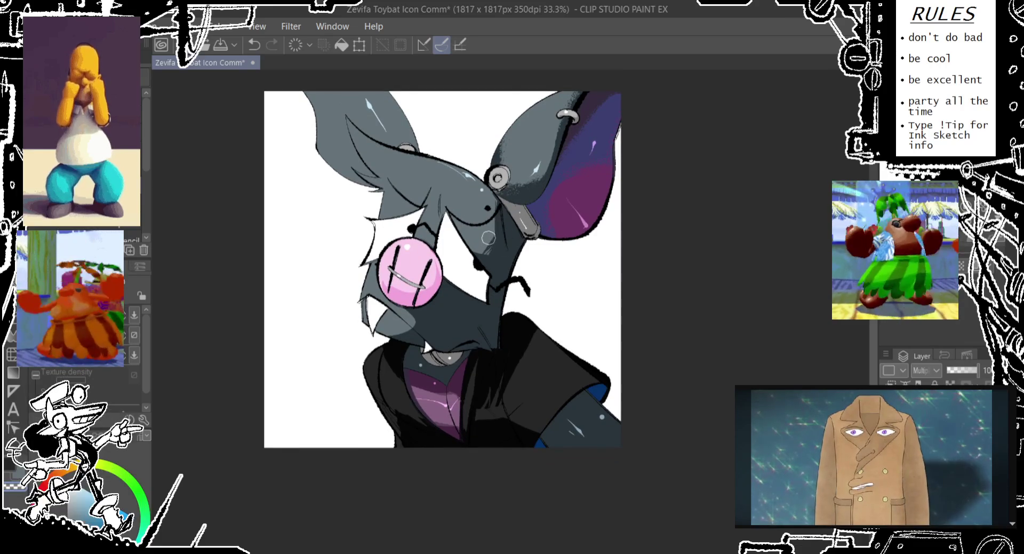
- Recentre the view on the ears and remove a stray mark on the ear
{"action": "key", "text": "ctrl+z"}
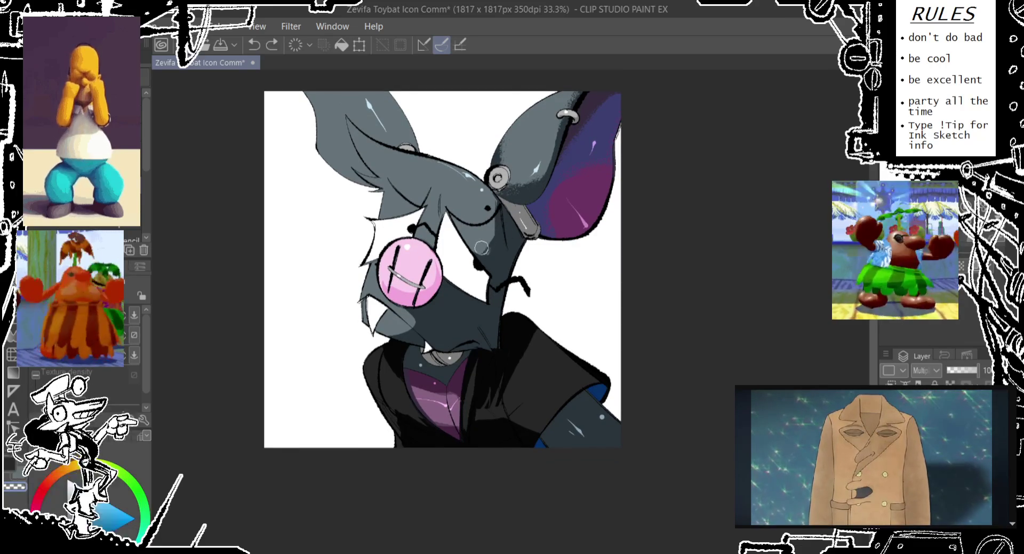
{"action": "key", "text": "ctrl+y"}
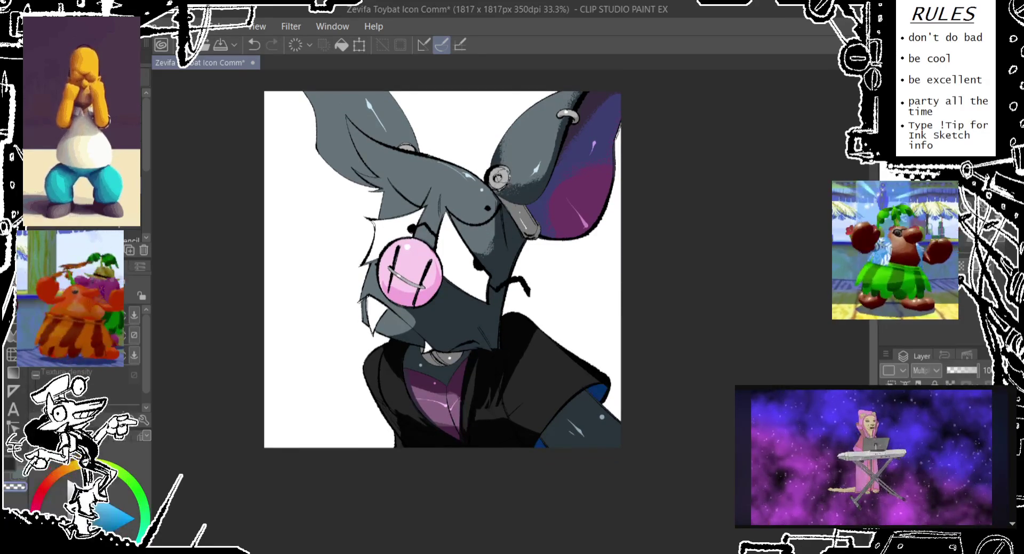
{"action": "left_click_drag", "start_coordinate": [457, 252], "coordinate": [506, 150]}
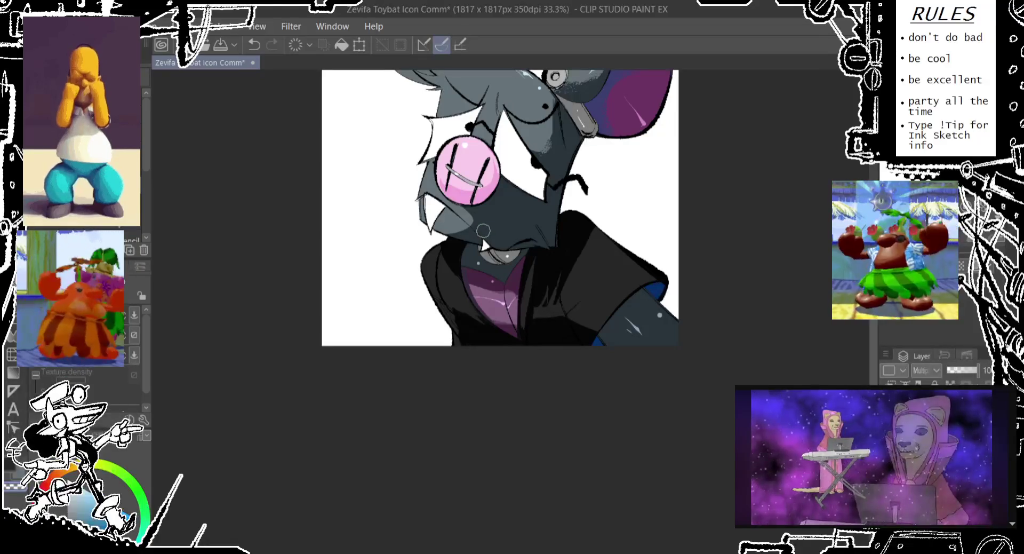
{"action": "left_click_drag", "start_coordinate": [483, 224], "coordinate": [449, 338]}
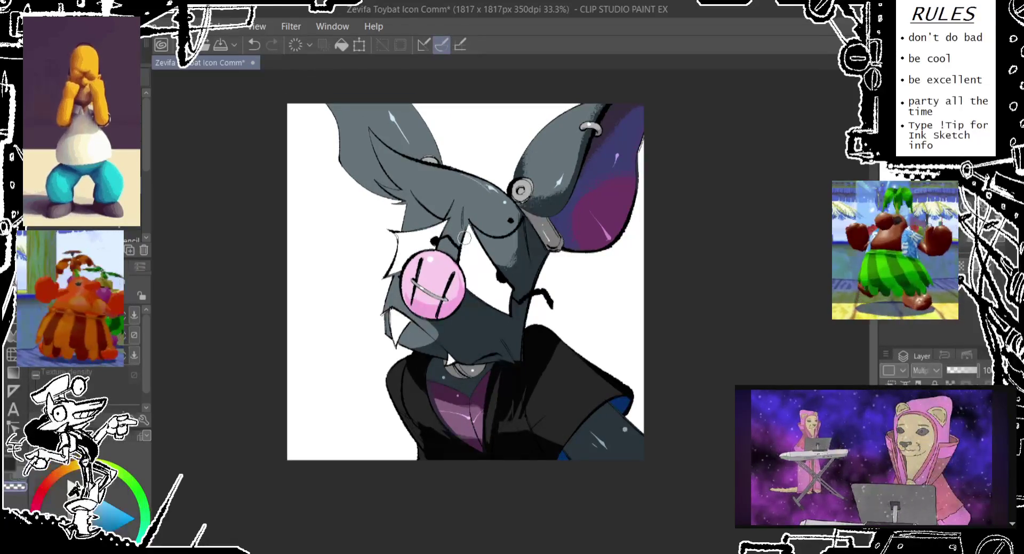
{"action": "left_click_drag", "start_coordinate": [463, 189], "coordinate": [471, 216]}
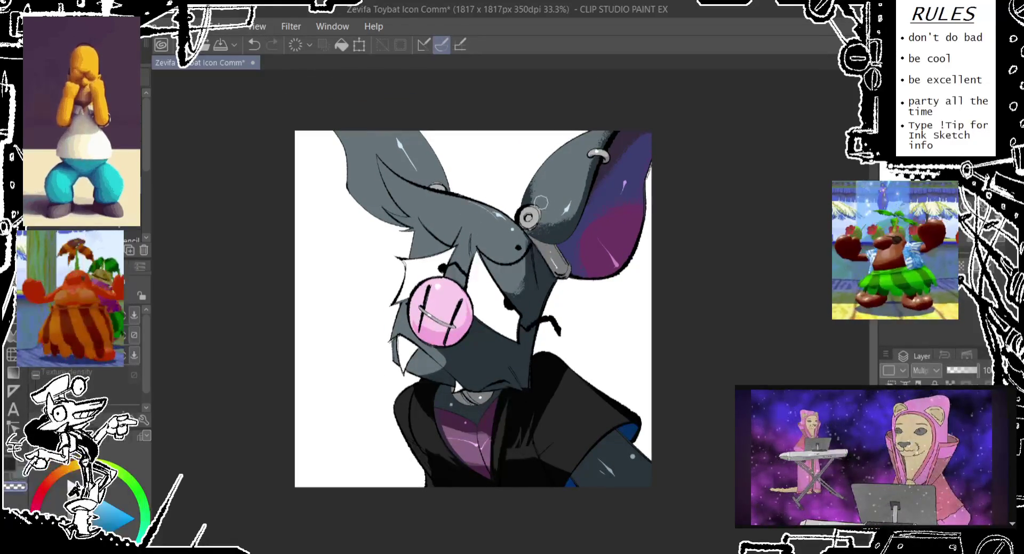
{"action": "key", "text": "ctrl+z"}
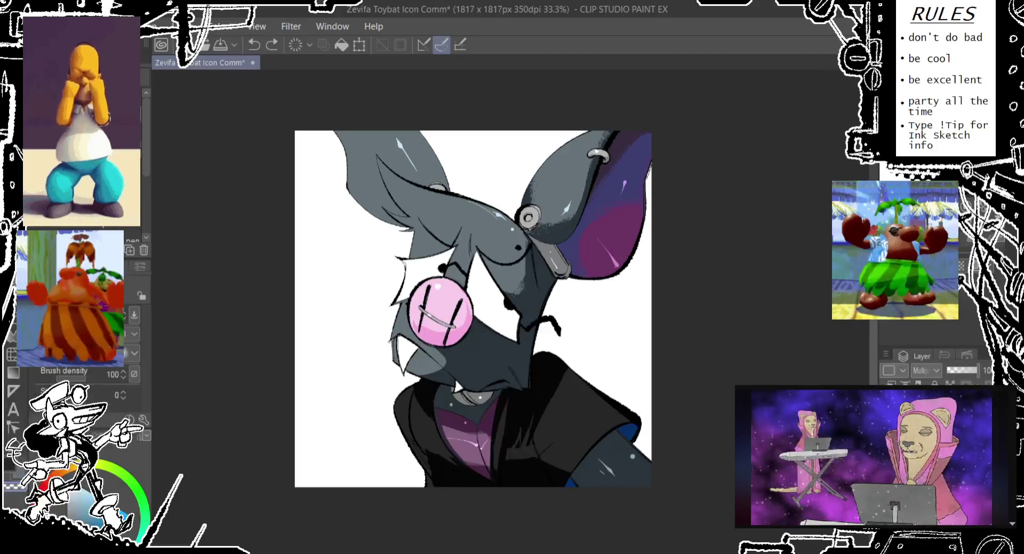
- Dab light sparkle highlights on the right ear with the pen, undoing unwanted tries
{"action": "key", "text": "p"}
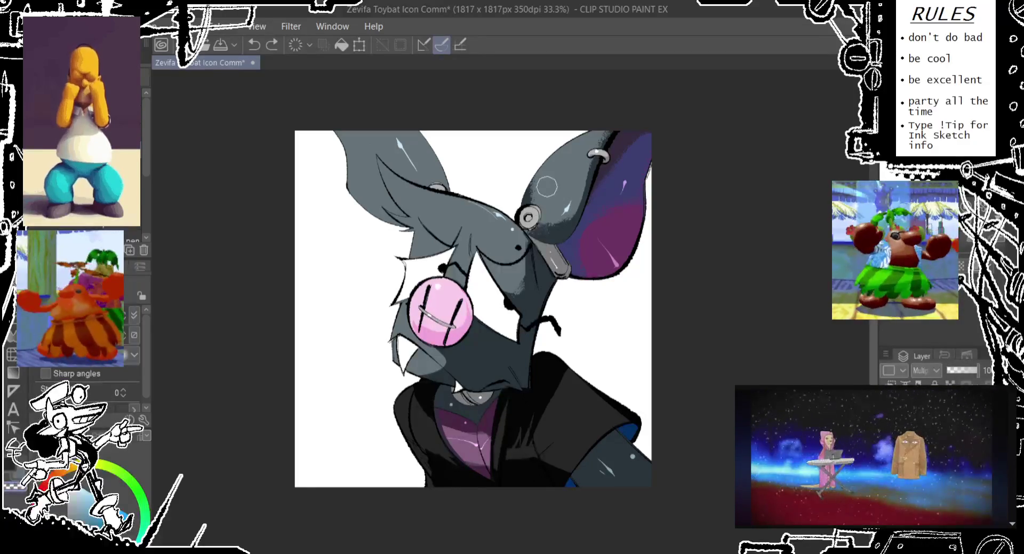
{"action": "left_click", "coordinate": [530, 200]}
{"action": "key", "text": "ctrl+z"}
{"action": "left_click", "coordinate": [530, 205]}
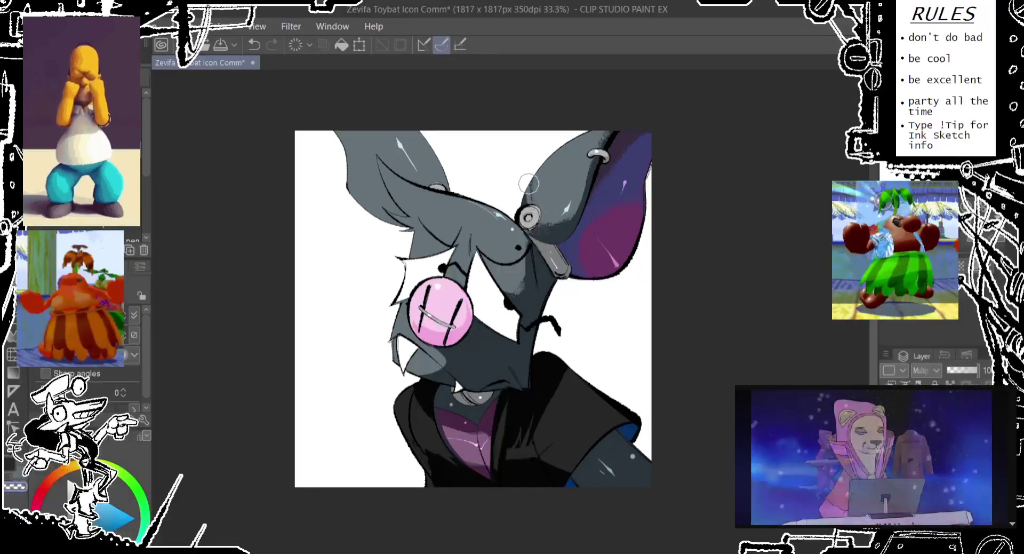
{"action": "left_click", "coordinate": [529, 203]}
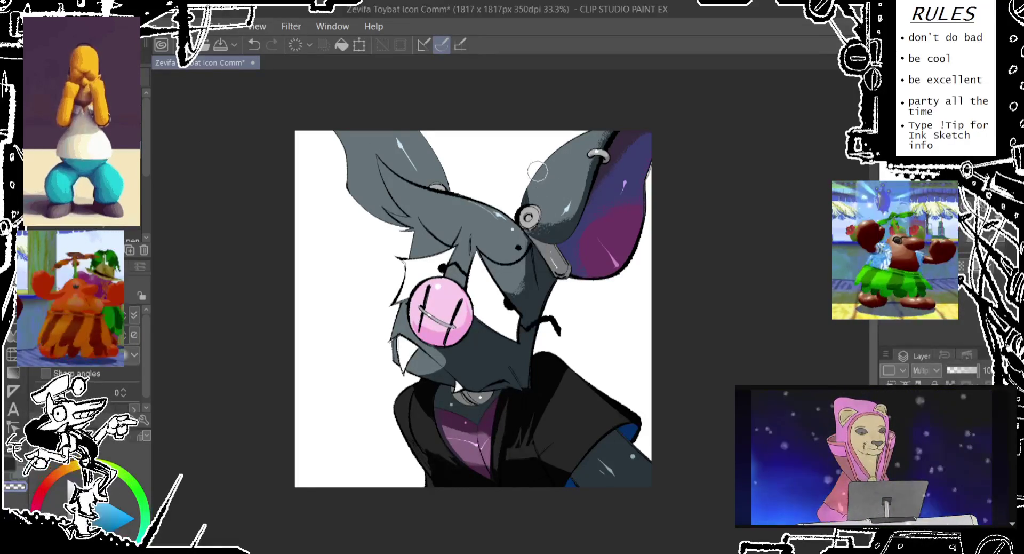
{"action": "key", "text": "ctrl+z"}
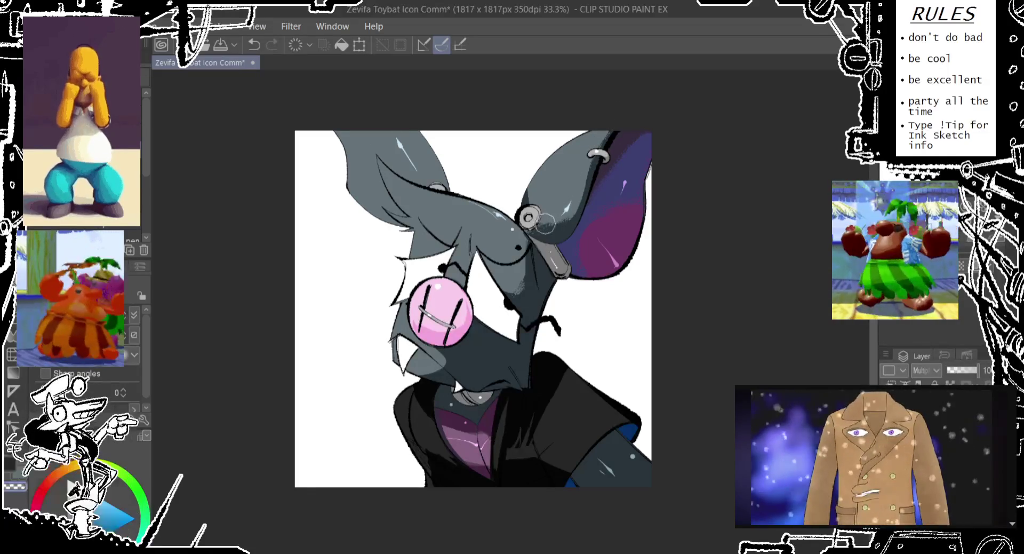
{"action": "left_click_drag", "start_coordinate": [568, 201], "coordinate": [552, 234]}
{"action": "key", "text": "ctrl+z"}
{"action": "key", "text": "ctrl+z"}
{"action": "key", "text": "ctrl+z"}
{"action": "key", "text": "ctrl+z"}
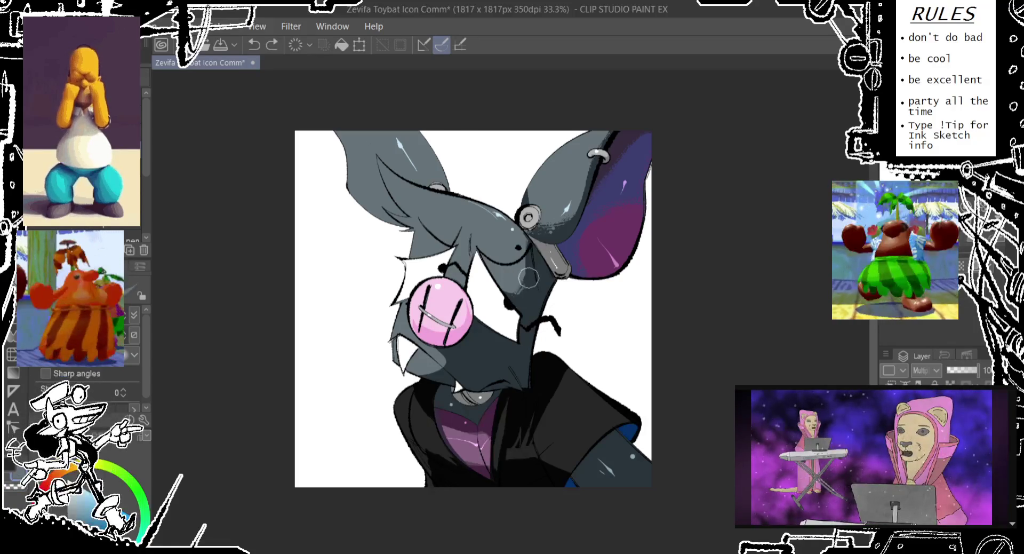
- Show the Color Set palette and bring the arm into view
{"action": "left_click_drag", "start_coordinate": [599, 259], "coordinate": [569, 305]}
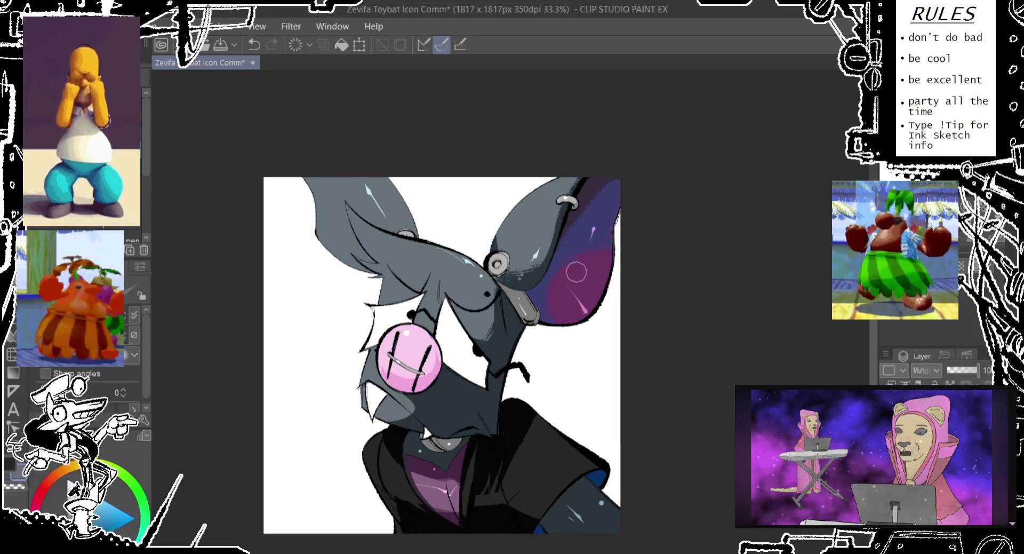
{"action": "left_click", "coordinate": [136, 448]}
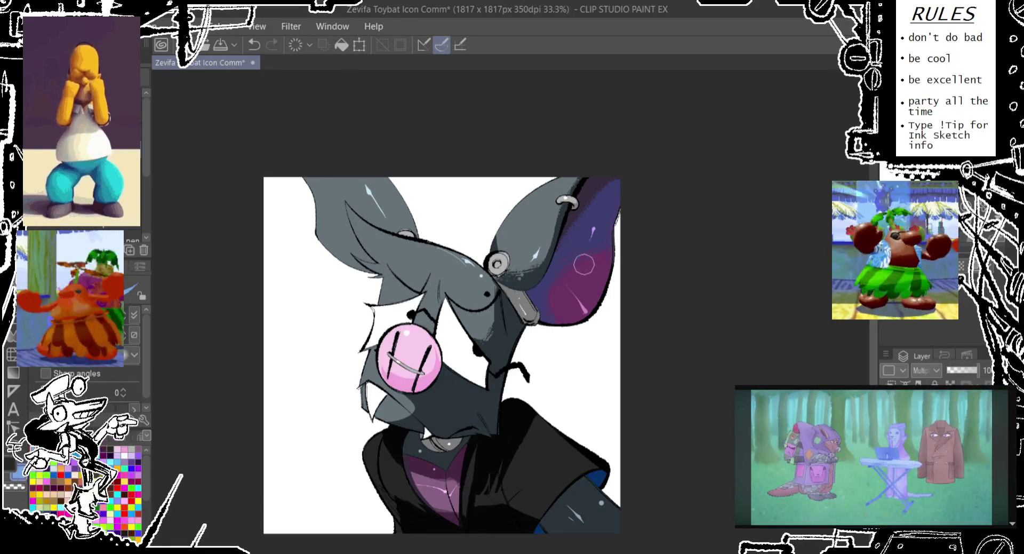
{"action": "mouse_move", "coordinate": [642, 274]}
{"action": "left_mouse_down"}
{"action": "mouse_move", "coordinate": [604, 250]}
{"action": "mouse_move", "coordinate": [592, 226]}
{"action": "left_mouse_up"}
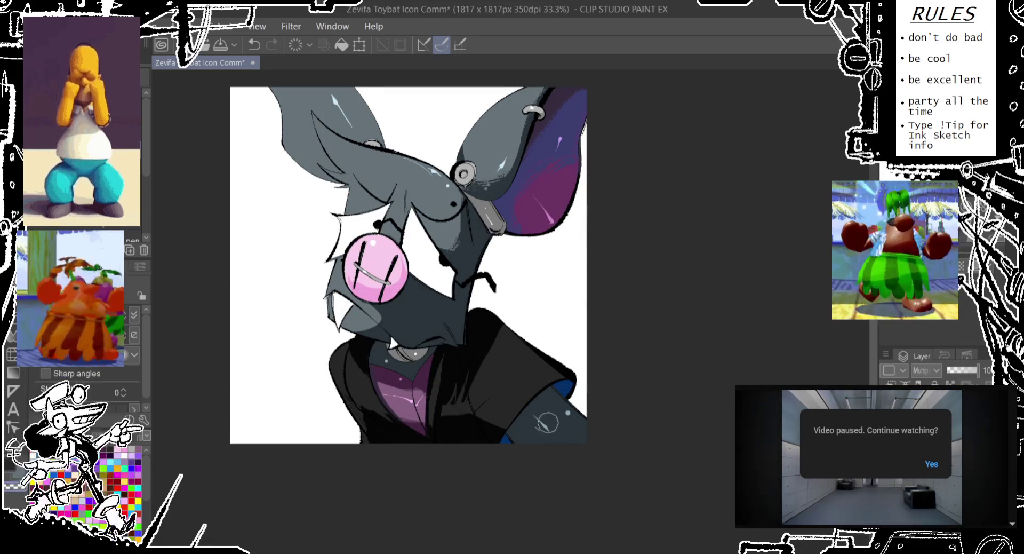
- Try a highlight stroke on the sleeve and fill the sleeve with lighter grey
{"action": "left_click_drag", "start_coordinate": [537, 440], "coordinate": [585, 419]}
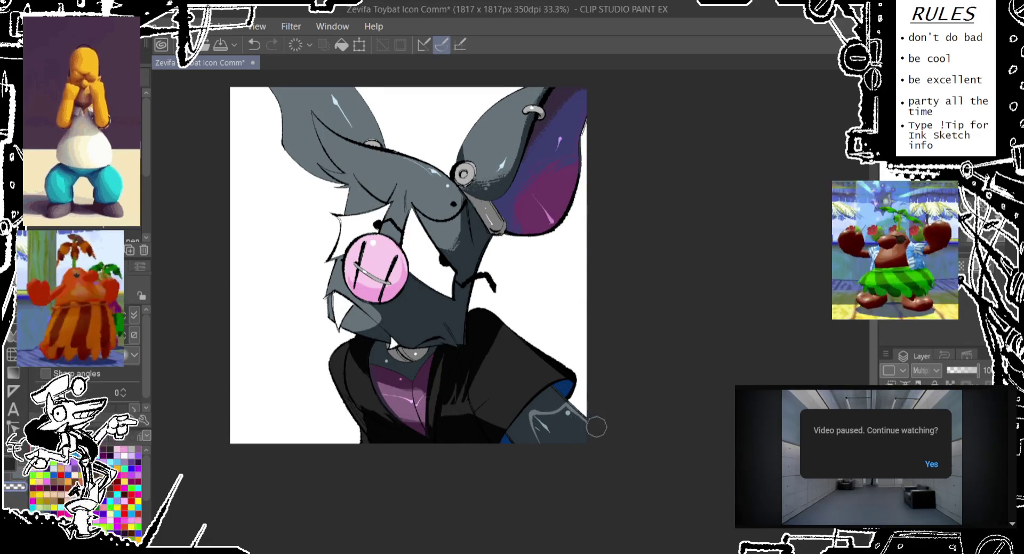
{"action": "key", "text": "ctrl+z"}
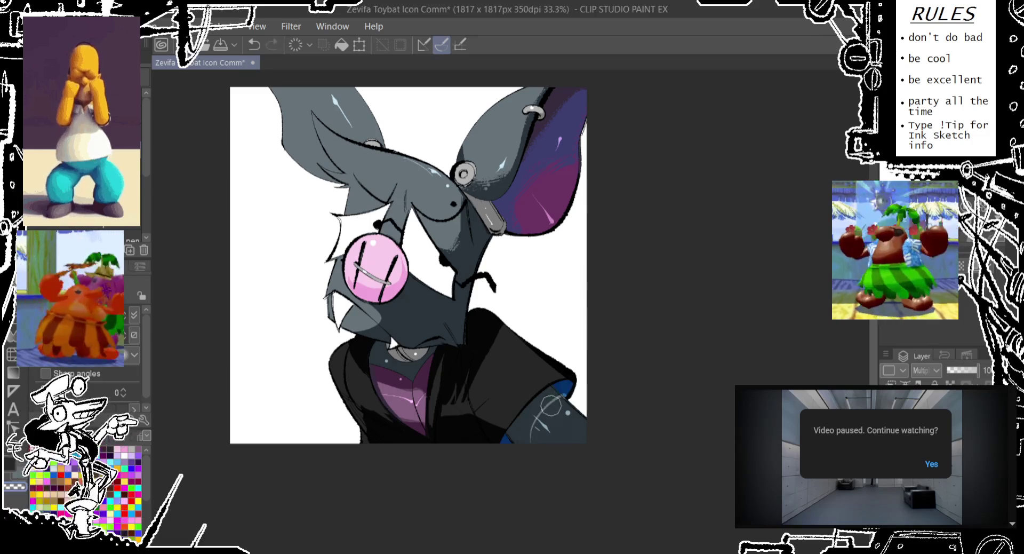
{"action": "left_click_drag", "start_coordinate": [549, 406], "coordinate": [562, 400]}
{"action": "key", "text": "ctrl+z"}
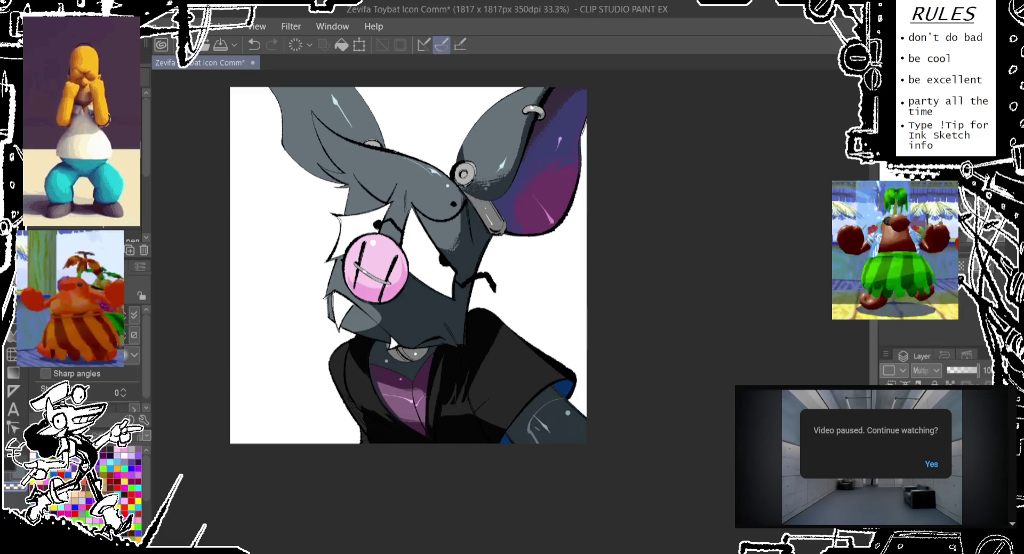
{"action": "key", "text": "g"}
{"action": "left_click", "coordinate": [575, 427]}
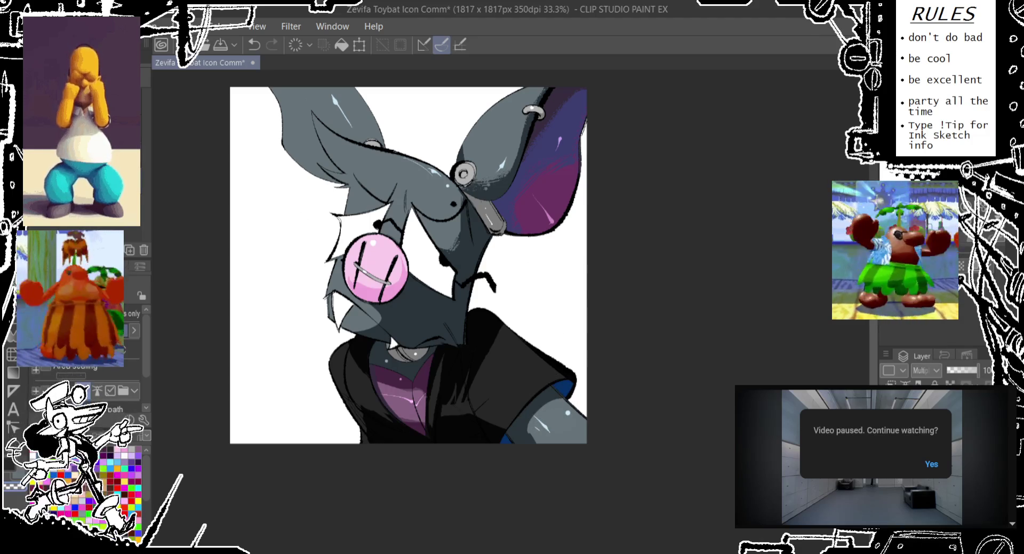
{"action": "key", "text": "p"}
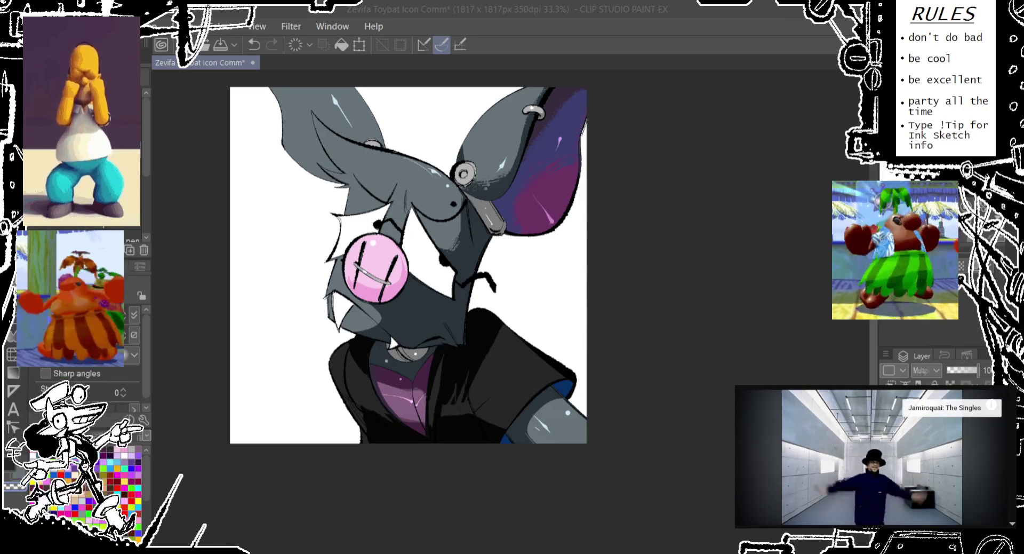
- Auto Select the bat's grey skin areas
{"action": "left_click_drag", "start_coordinate": [578, 164], "coordinate": [581, 206]}
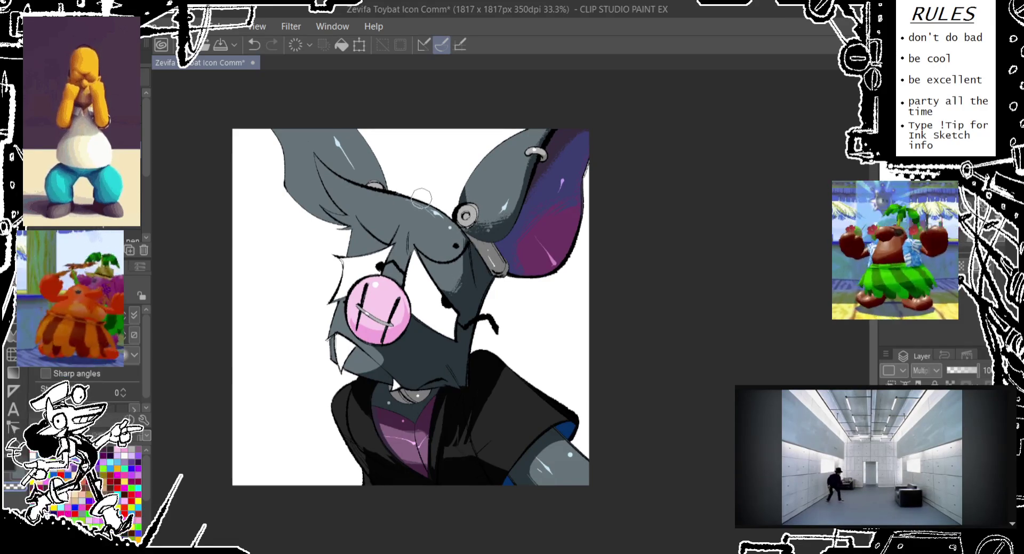
{"action": "key", "text": "w"}
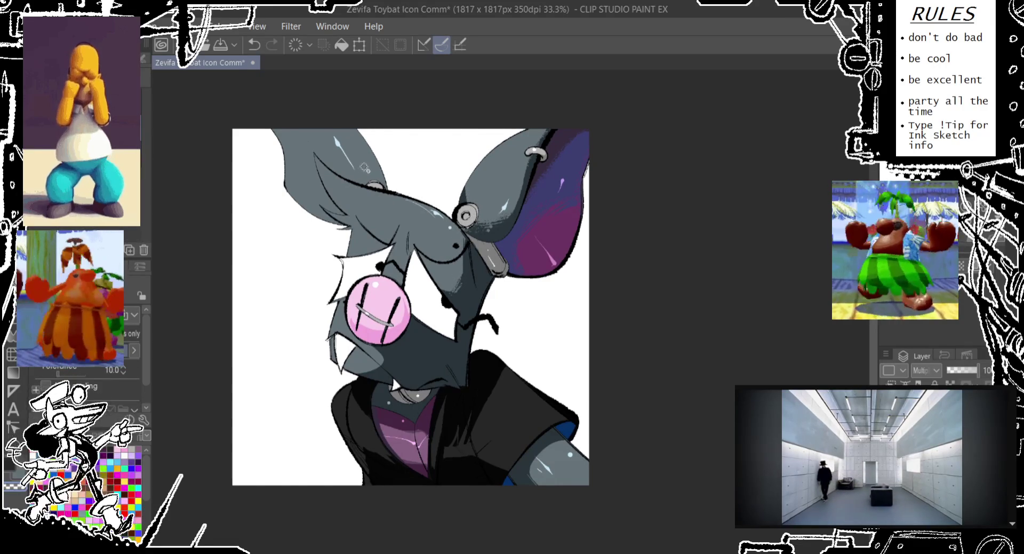
{"action": "left_click", "coordinate": [364, 169]}
{"action": "key", "text": "ctrl+z"}
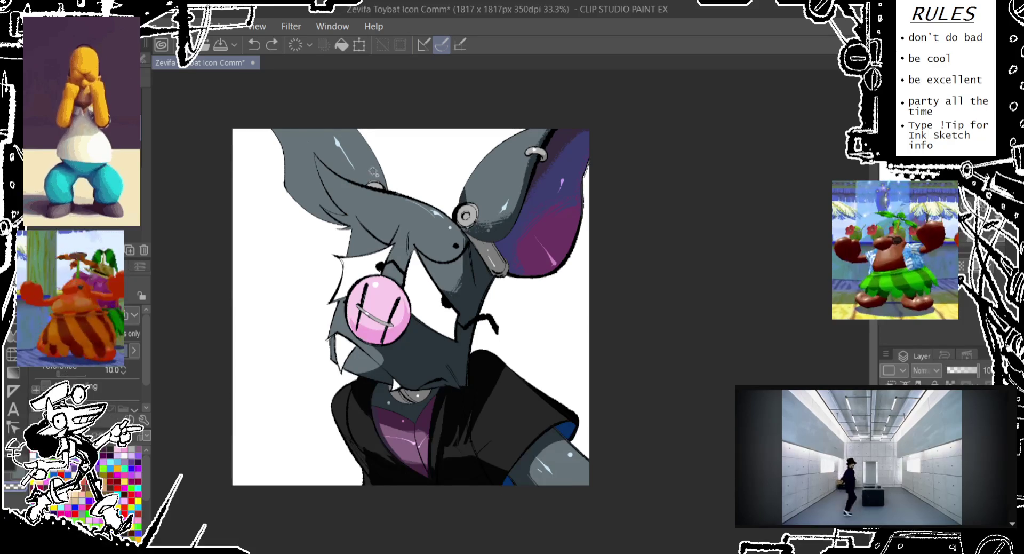
{"action": "left_click", "coordinate": [377, 175]}
{"action": "key", "text": "b"}
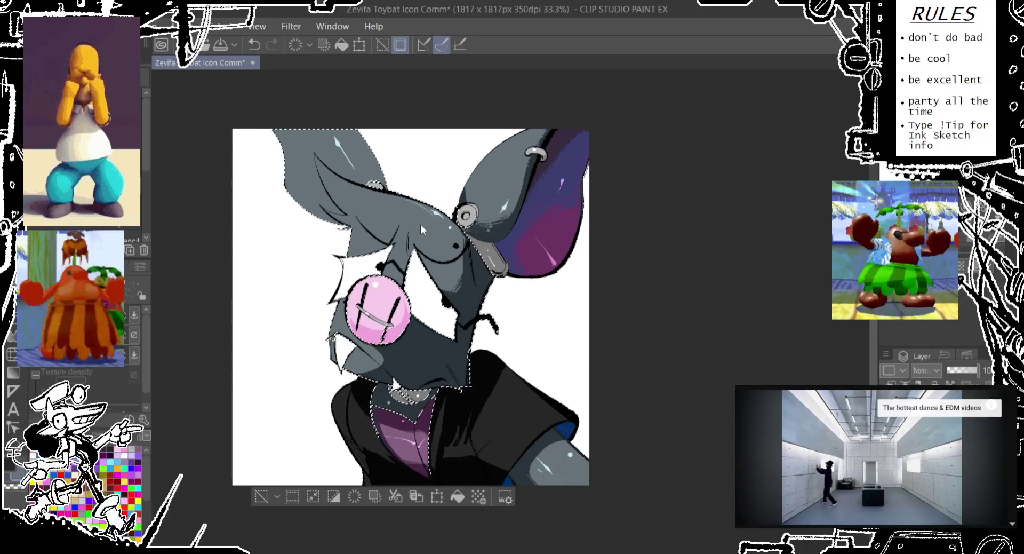
- Undo a trial ear stroke, deselect, and auto-select the shaded grey and purple regions
{"action": "key", "text": "ctrl+z"}
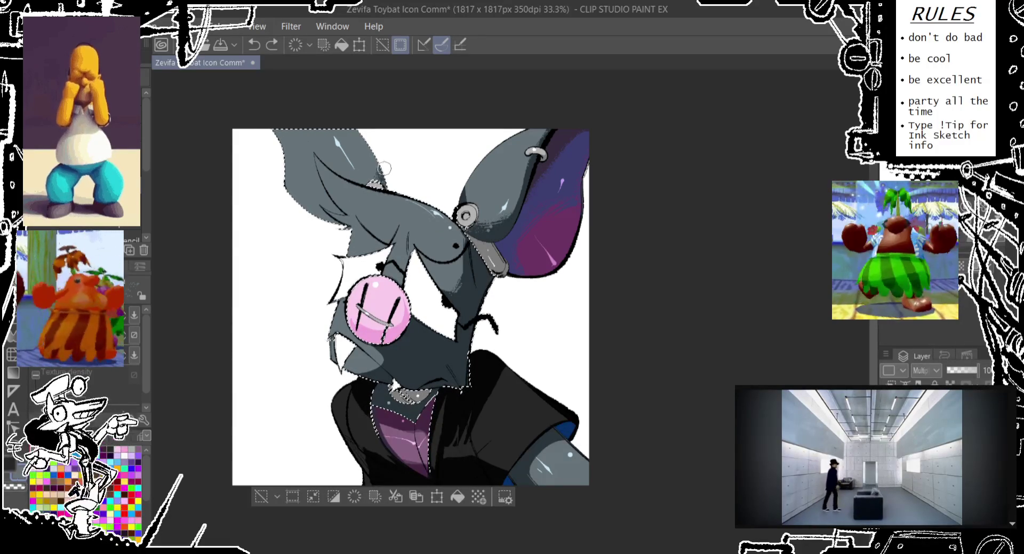
{"action": "left_click_drag", "start_coordinate": [381, 171], "coordinate": [383, 170]}
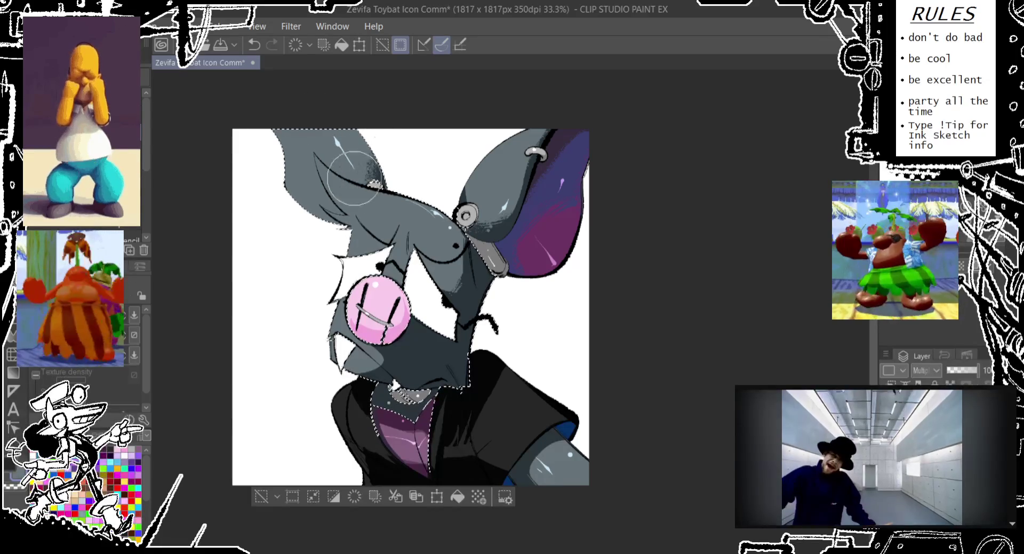
{"action": "key", "text": "ctrl+z"}
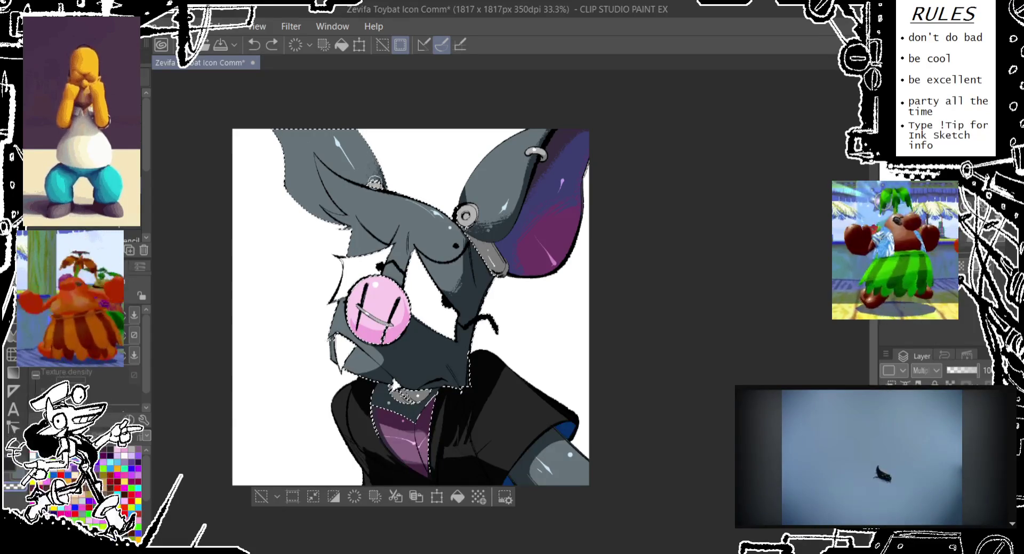
{"action": "left_click", "coordinate": [261, 497]}
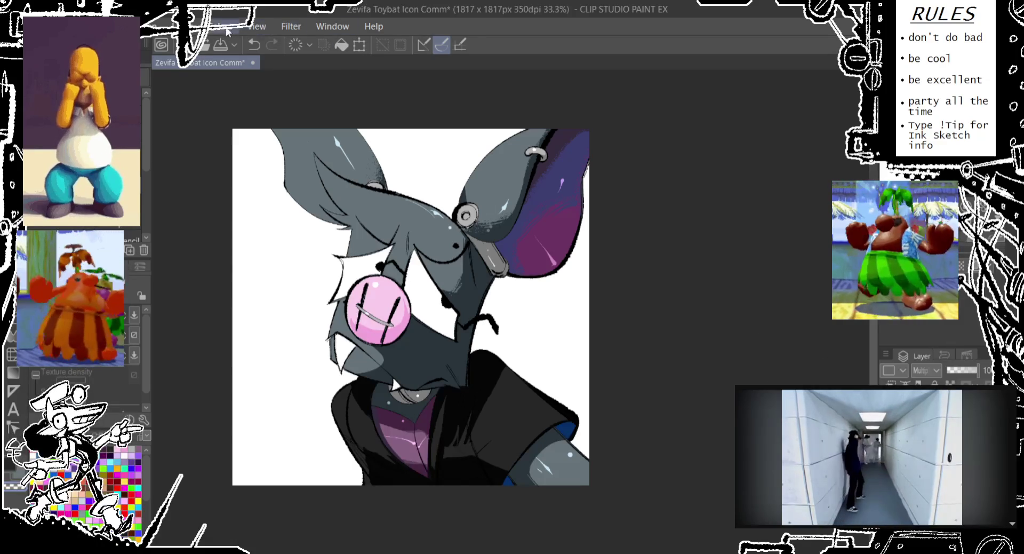
{"action": "left_click", "coordinate": [508, 207]}
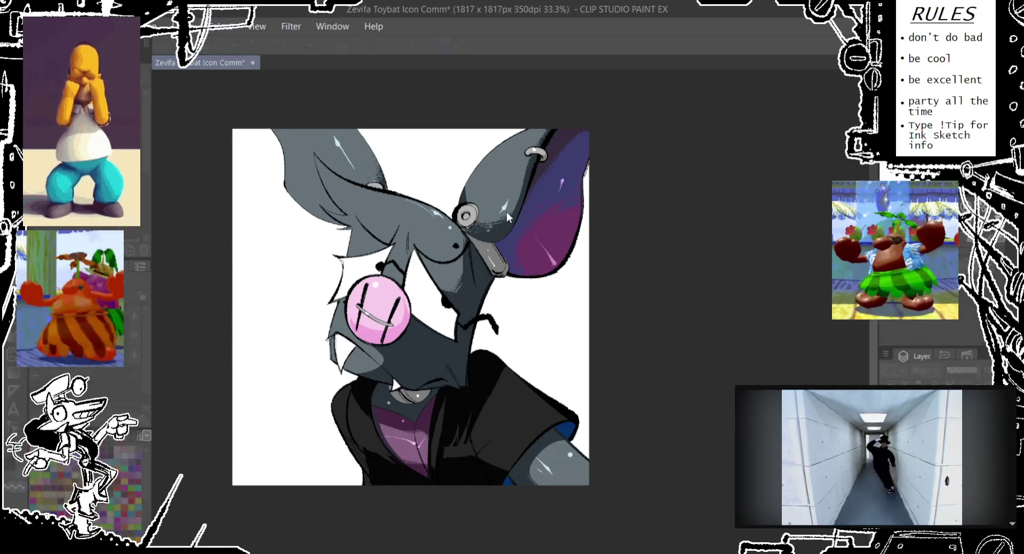
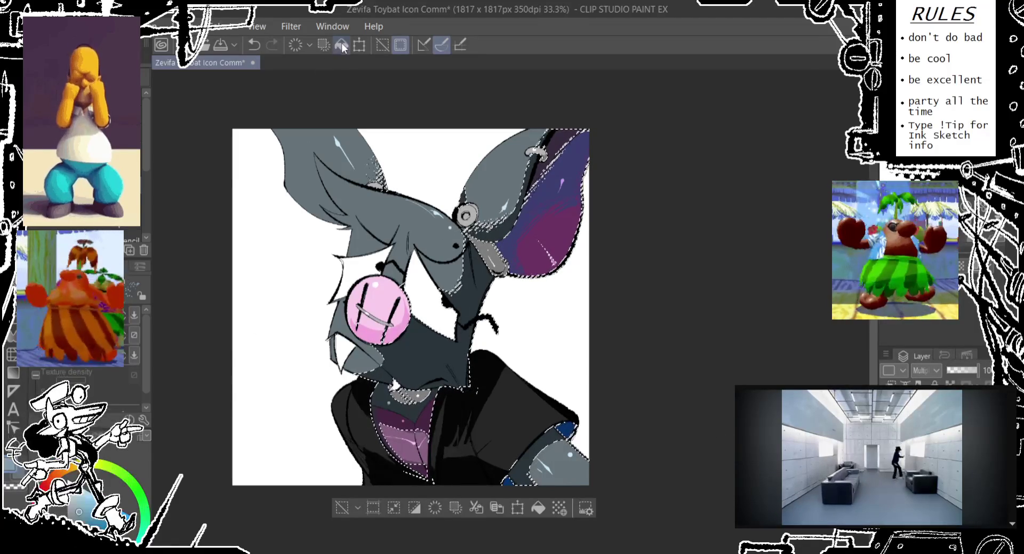
- Clear the ear-and-shirt selection and dab a small light highlight dot on the face
{"action": "left_click", "coordinate": [342, 506]}
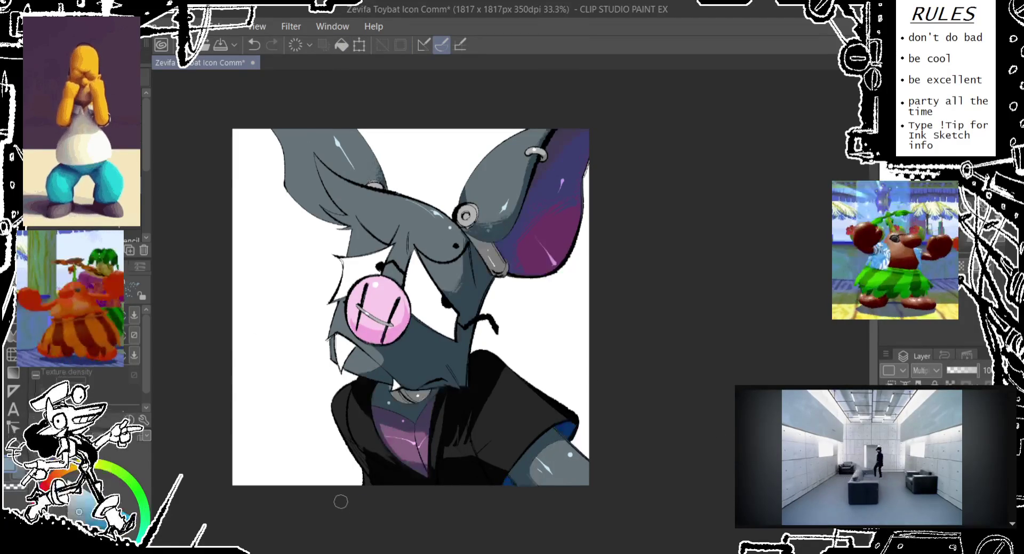
{"action": "key", "text": "p"}
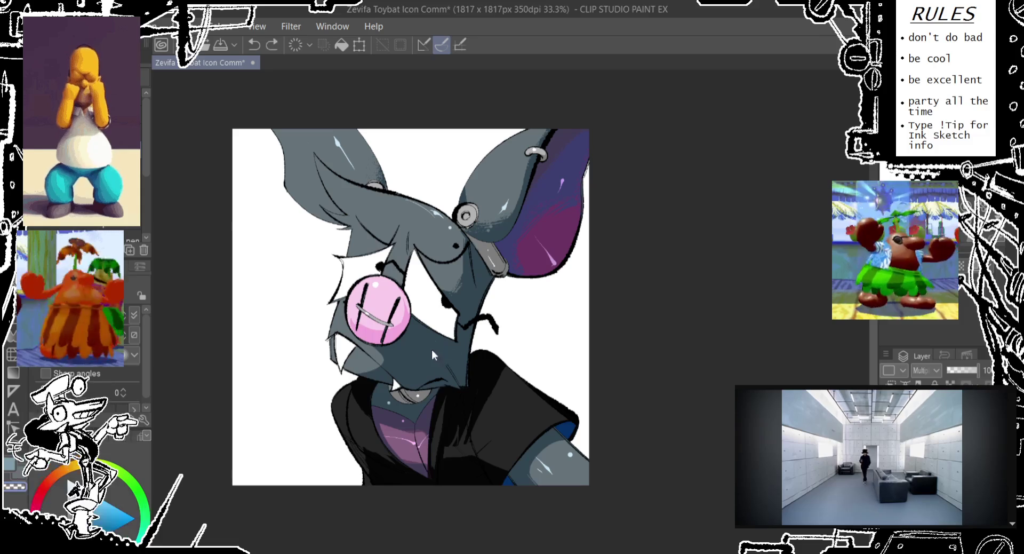
{"action": "left_click", "coordinate": [430, 350]}
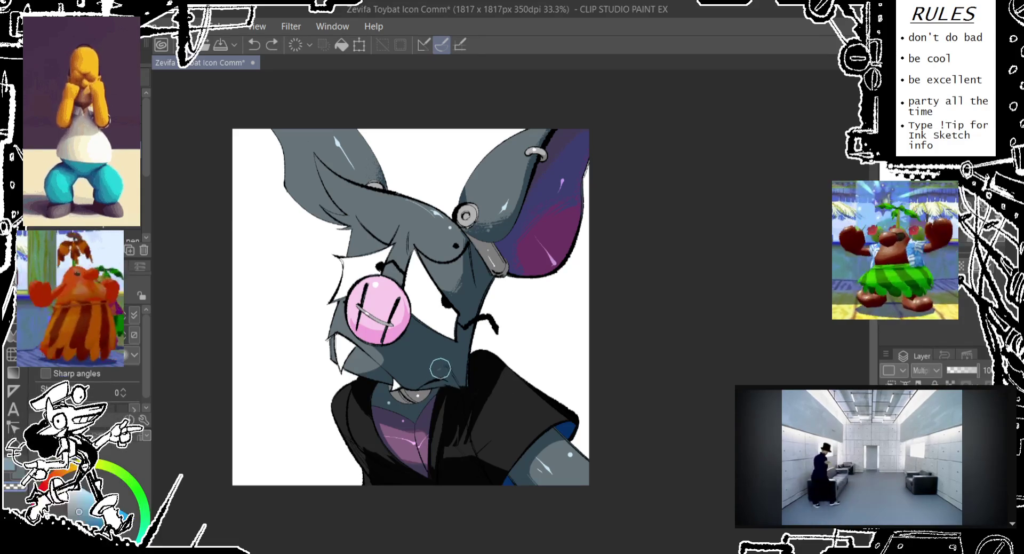
{"action": "key", "text": "ctrl+z"}
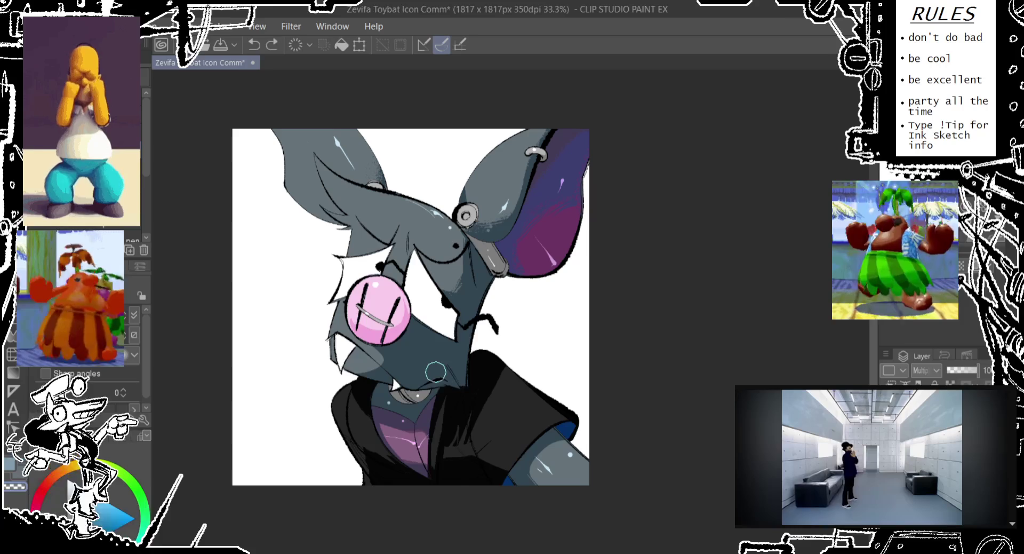
{"action": "key", "text": "ctrl+y"}
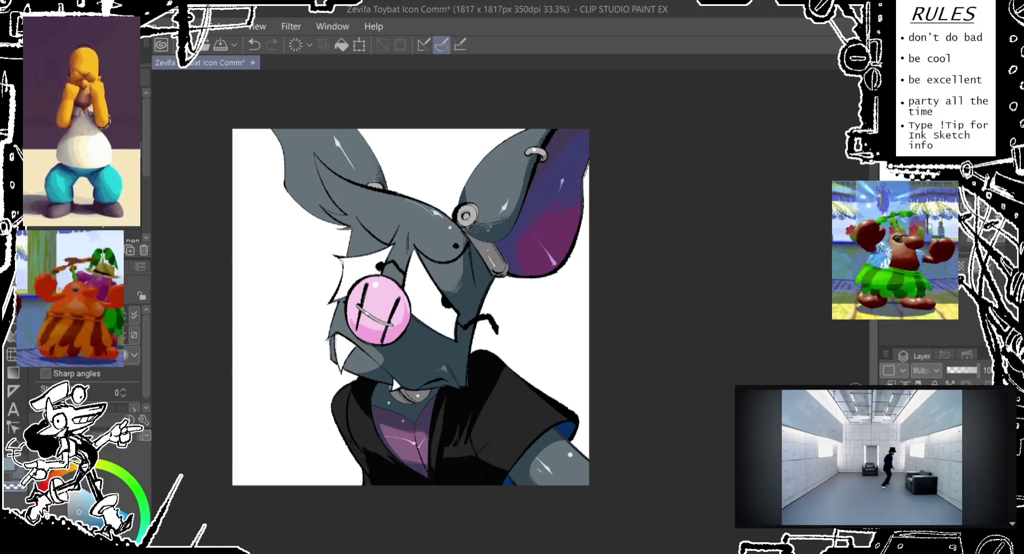
{"action": "key", "text": "ctrl+z"}
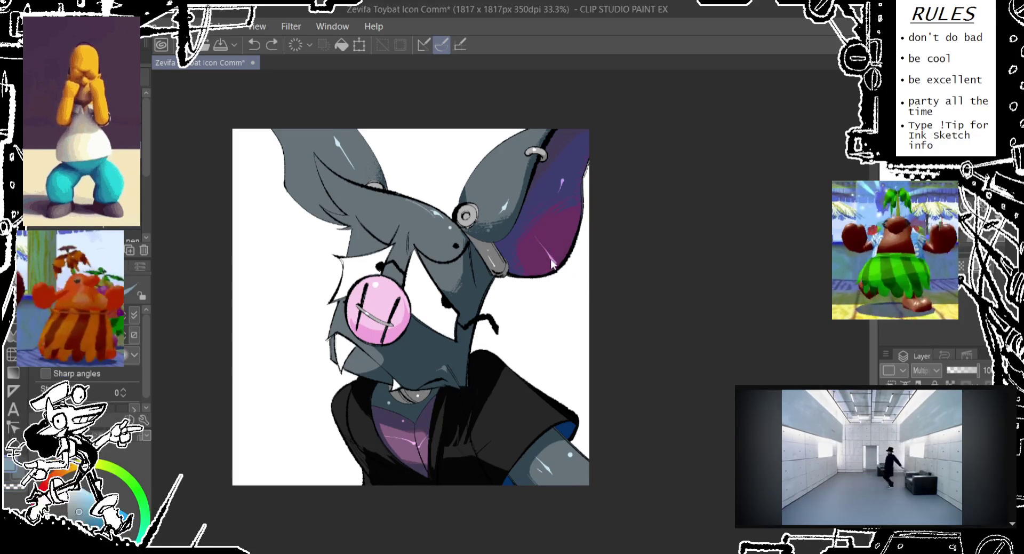
- Paint lighter pink shading on the lower purple ear, retrying the stroke
{"action": "mouse_move", "coordinate": [545, 251]}
{"action": "left_mouse_down"}
{"action": "mouse_move", "coordinate": [557, 275]}
{"action": "mouse_move", "coordinate": [560, 234]}
{"action": "mouse_move", "coordinate": [560, 278]}
{"action": "left_mouse_up"}
{"action": "key", "text": "ctrl+z"}
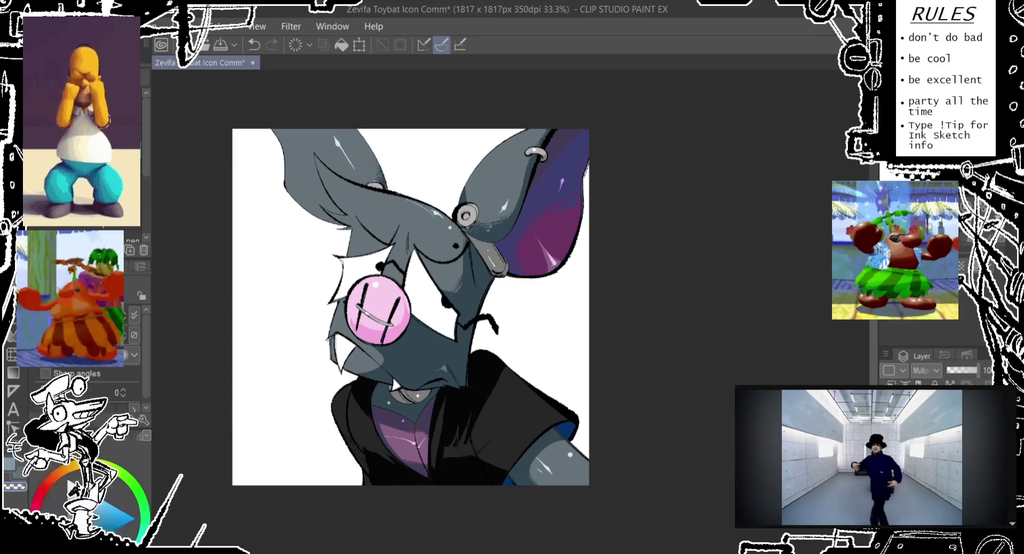
{"action": "key", "text": "ctrl+z"}
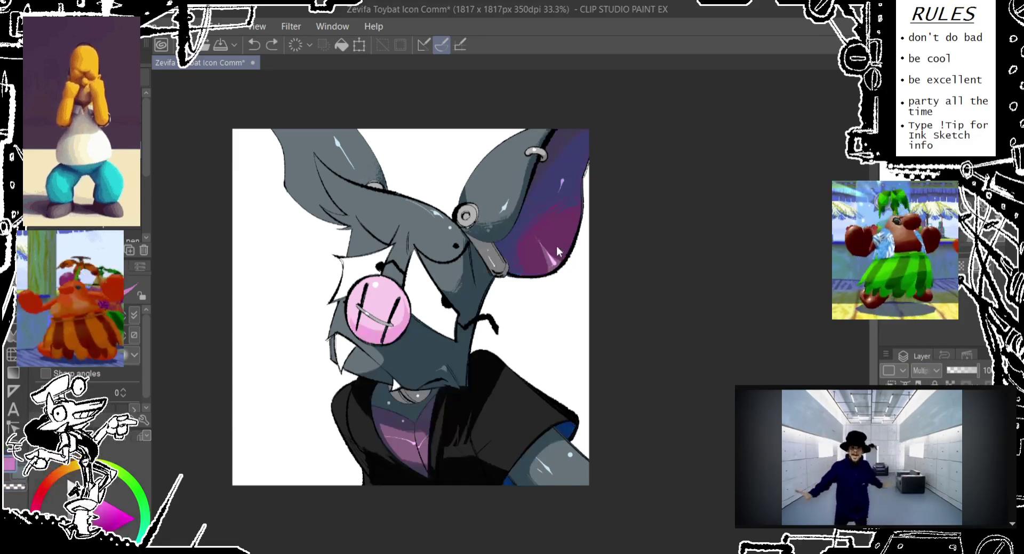
{"action": "left_click_drag", "start_coordinate": [556, 245], "coordinate": [559, 234]}
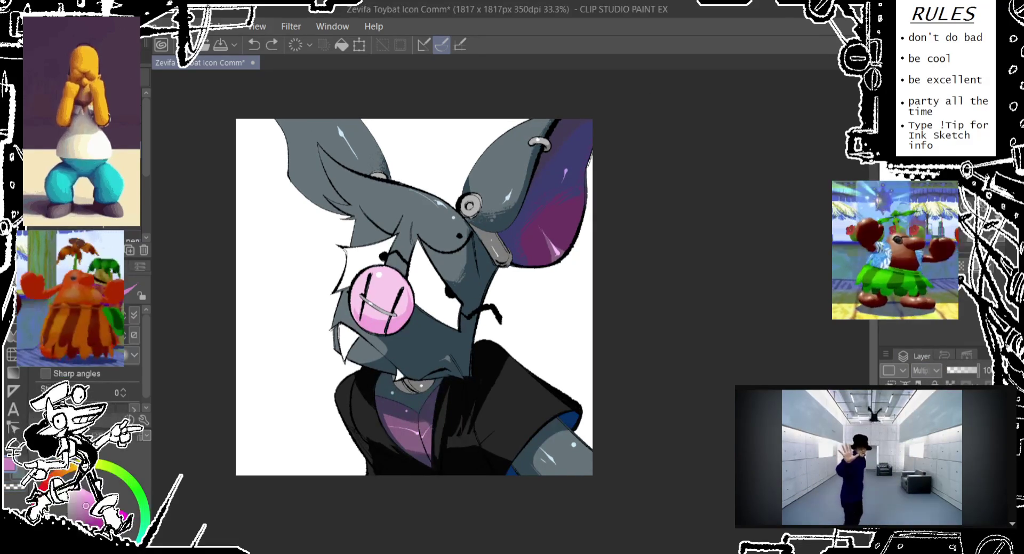
- Select the neck and shirt areas by colour with Auto Select
{"action": "key", "text": "g"}
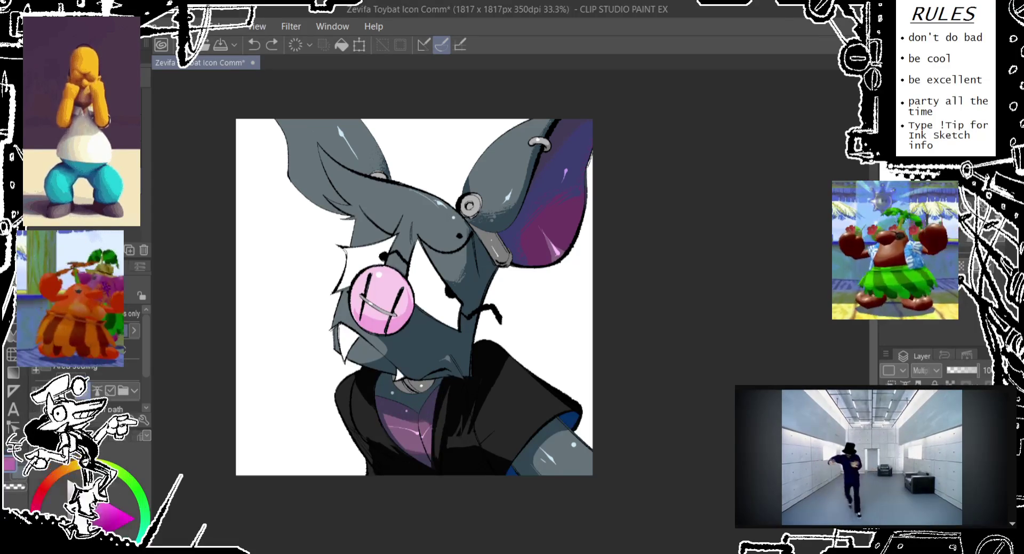
{"action": "key", "text": "ctrl+z"}
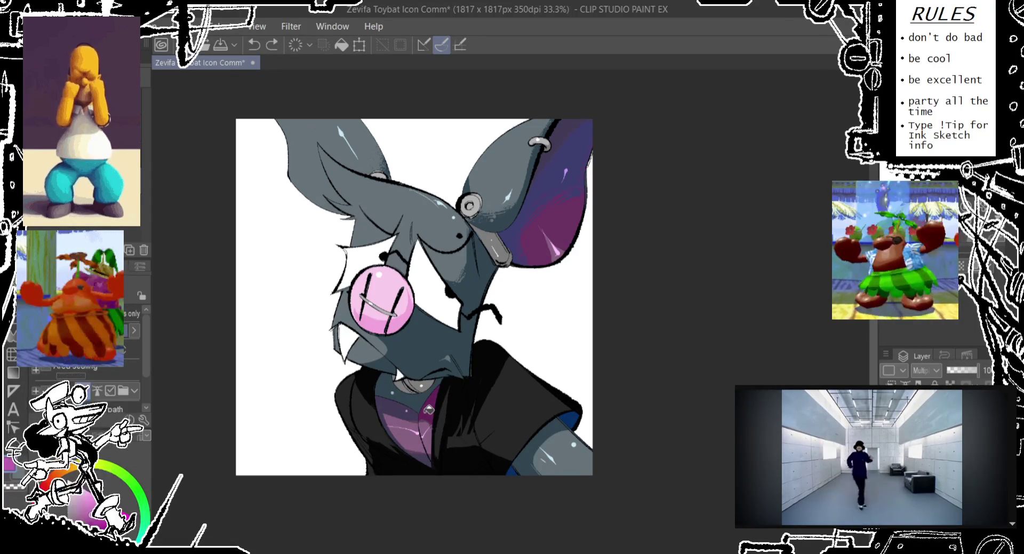
{"action": "key", "text": "ctrl+z"}
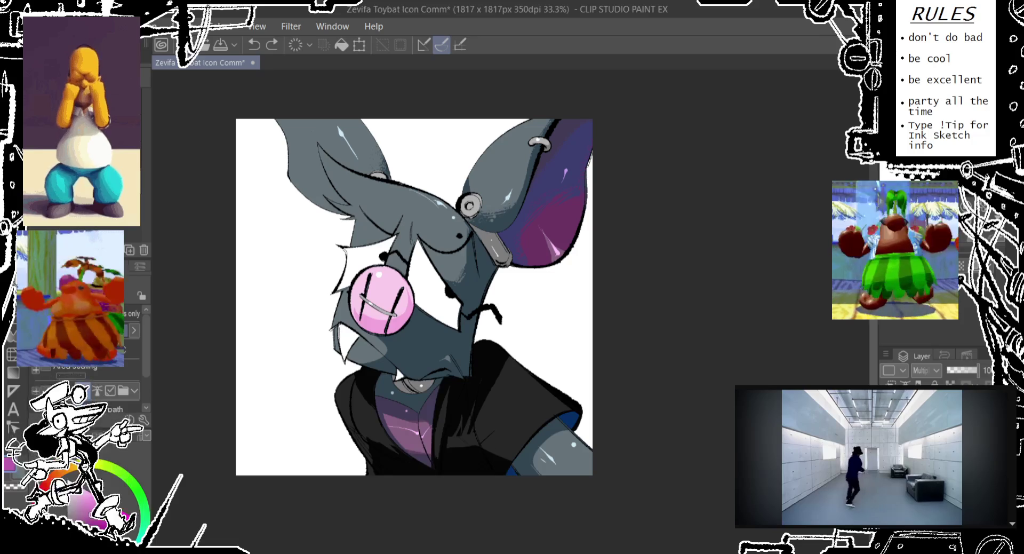
{"action": "left_click", "coordinate": [423, 461]}
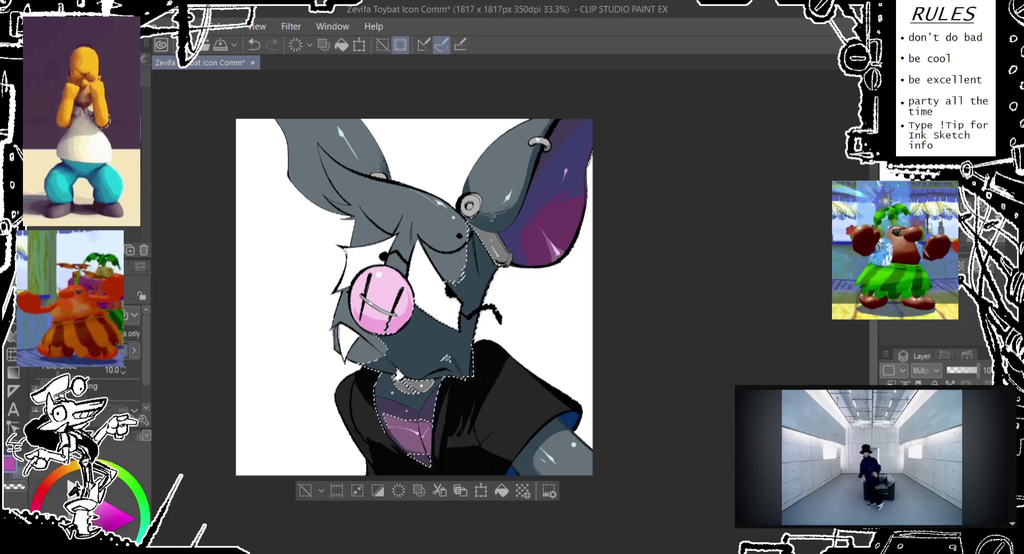
- Replace the neck-and-shirt selection with one surrounding the whole bat character
{"action": "key", "text": "p"}
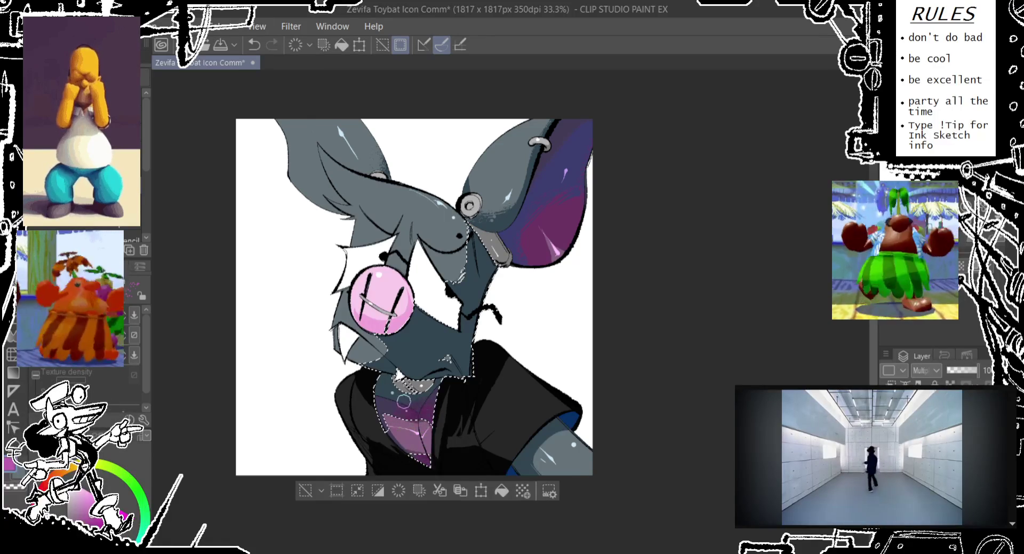
{"action": "left_click", "coordinate": [305, 491]}
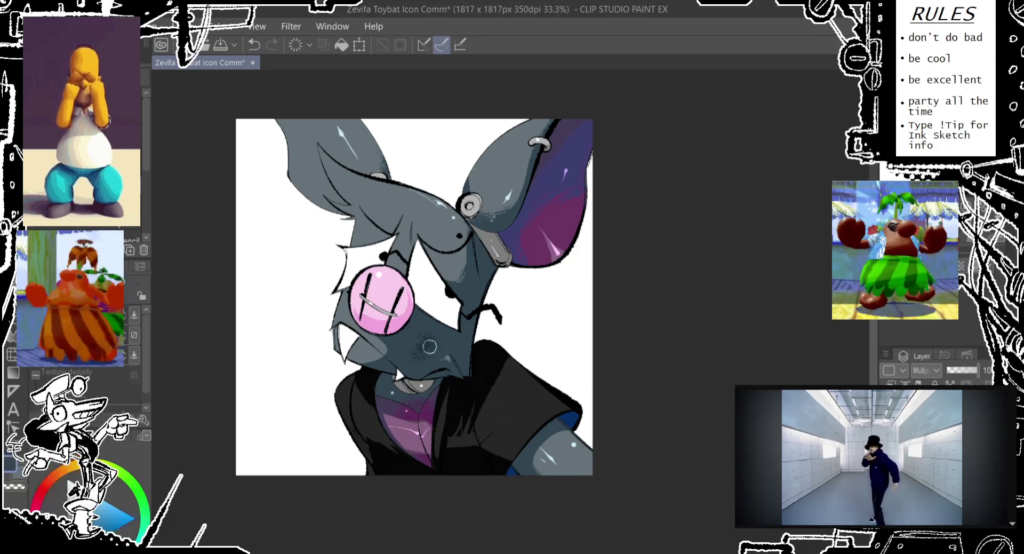
{"action": "key", "text": "ctrl+z"}
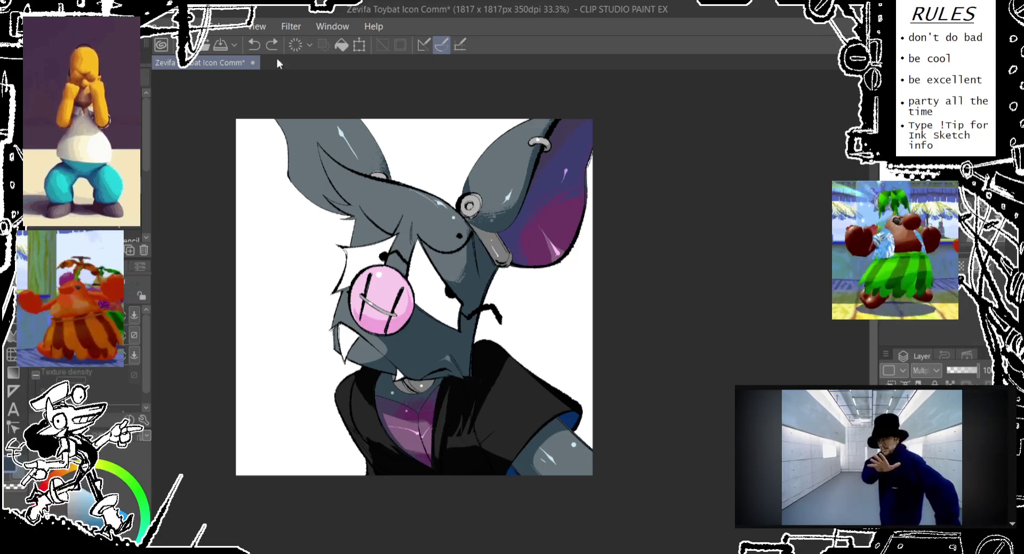
{"action": "left_click", "coordinate": [233, 37]}
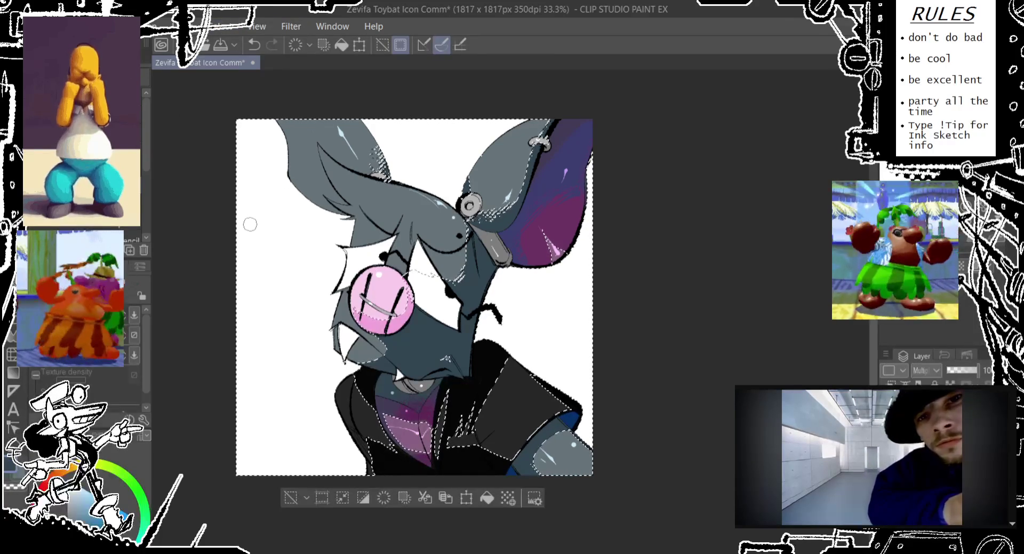
- Set the pen to pink, undo the nose stroke, and clear the character selection with Ctrl+D
{"action": "key", "text": "p"}
{"action": "left_click", "coordinate": [383, 292], "text": "alt"}
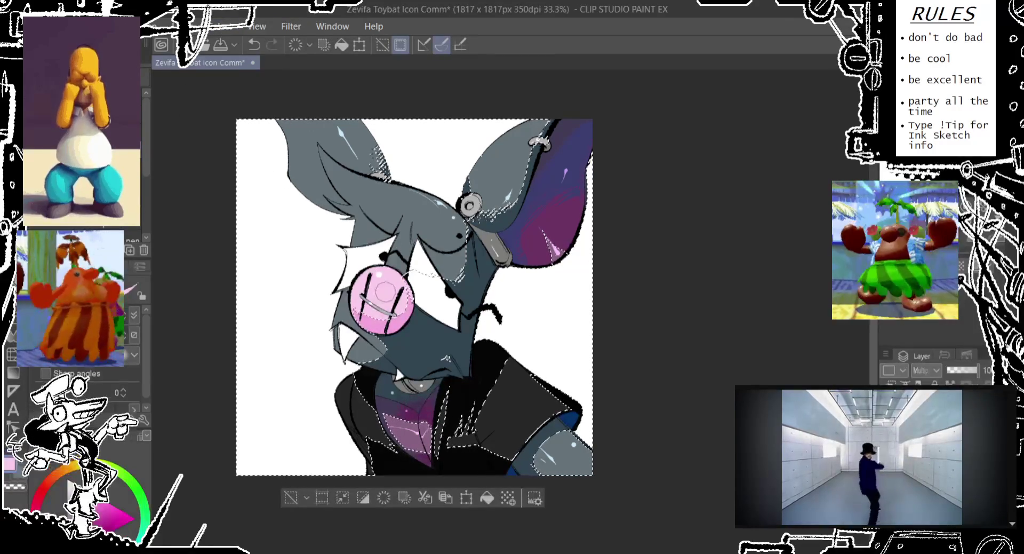
{"action": "key", "text": "ctrl+z"}
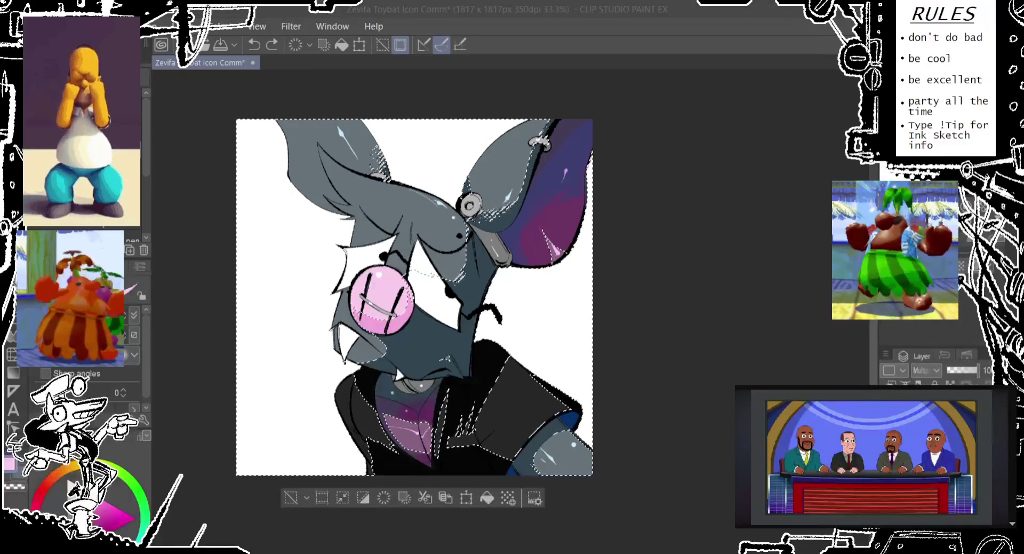
{"action": "left_click_drag", "start_coordinate": [465, 313], "coordinate": [470, 282]}
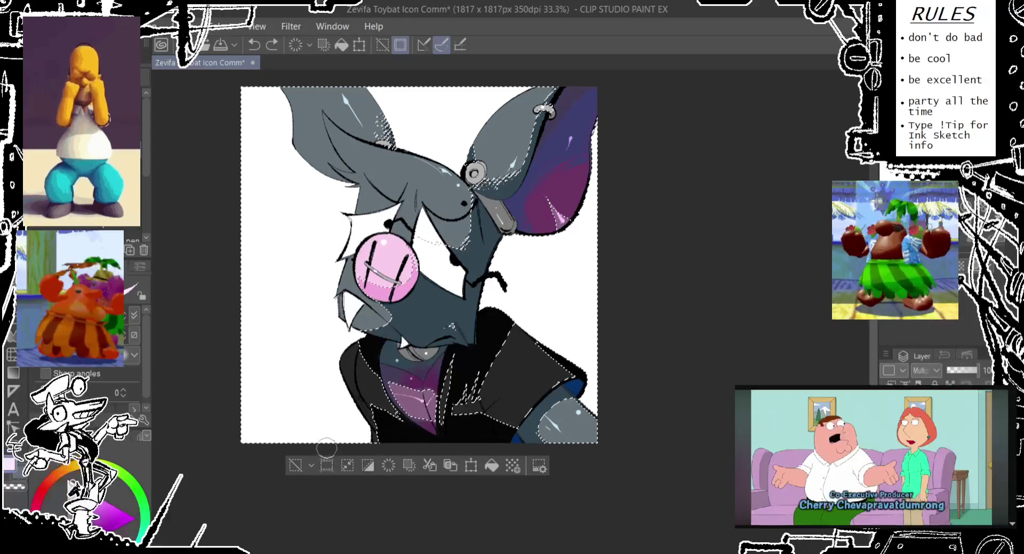
{"action": "key", "text": "ctrl+d"}
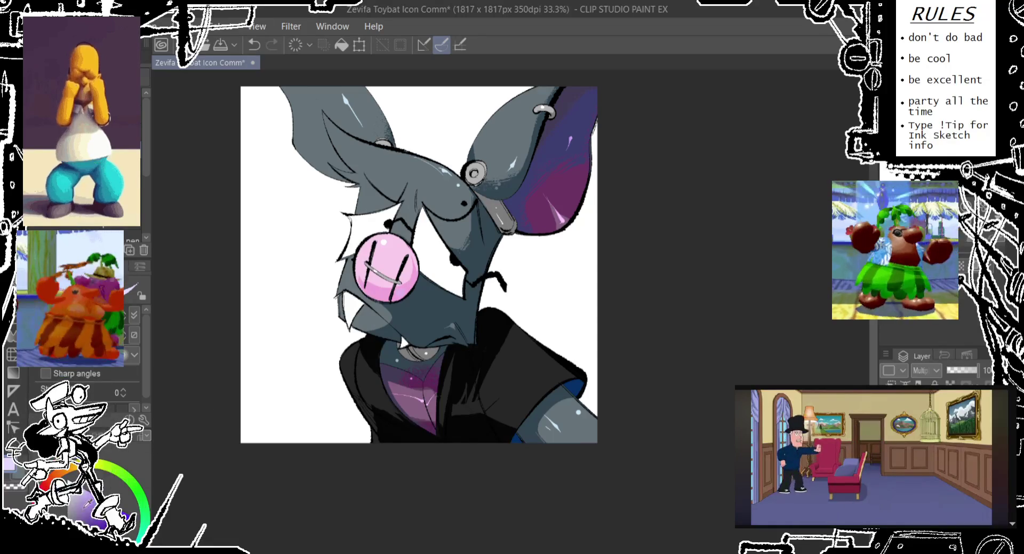
{"action": "key", "text": "ctrl+z"}
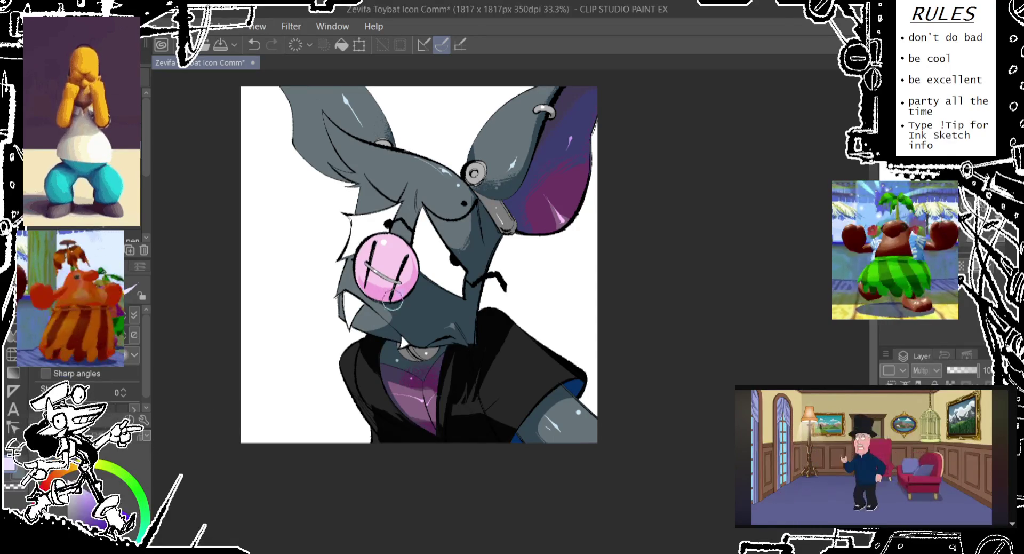
{"action": "left_click", "coordinate": [379, 283]}
{"action": "left_click_drag", "start_coordinate": [368, 279], "coordinate": [395, 277]}
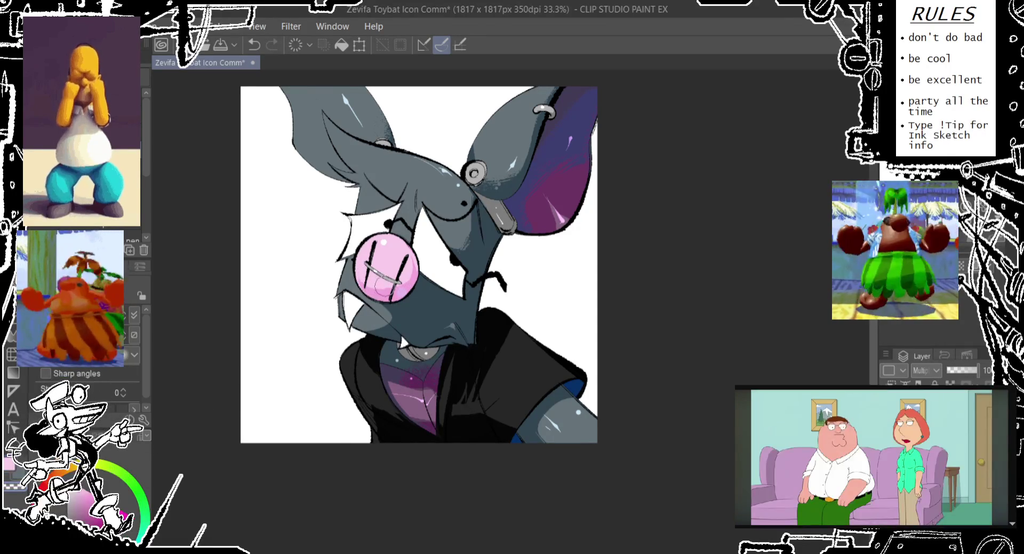
{"action": "key", "text": "ctrl+z"}
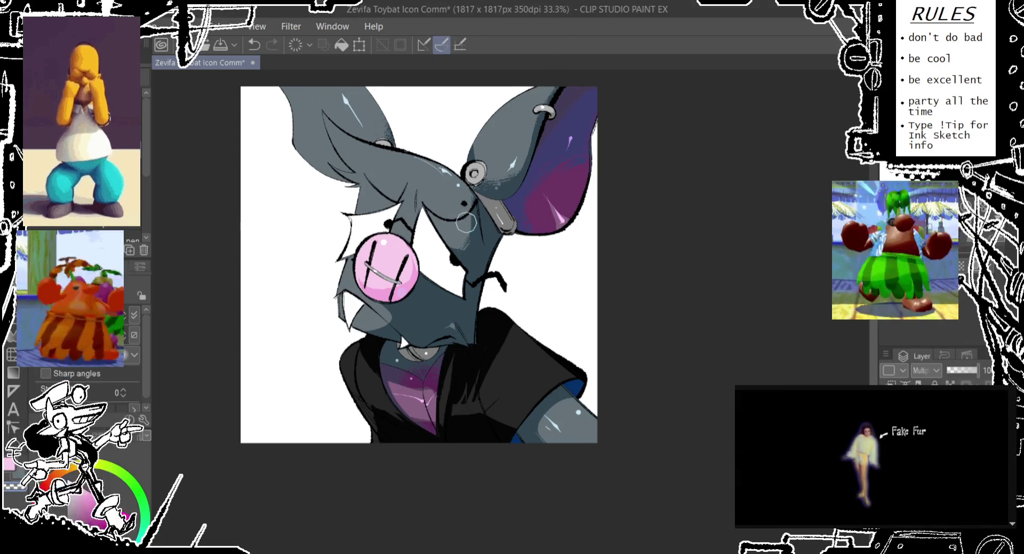
{"action": "key", "text": "ctrl+z"}
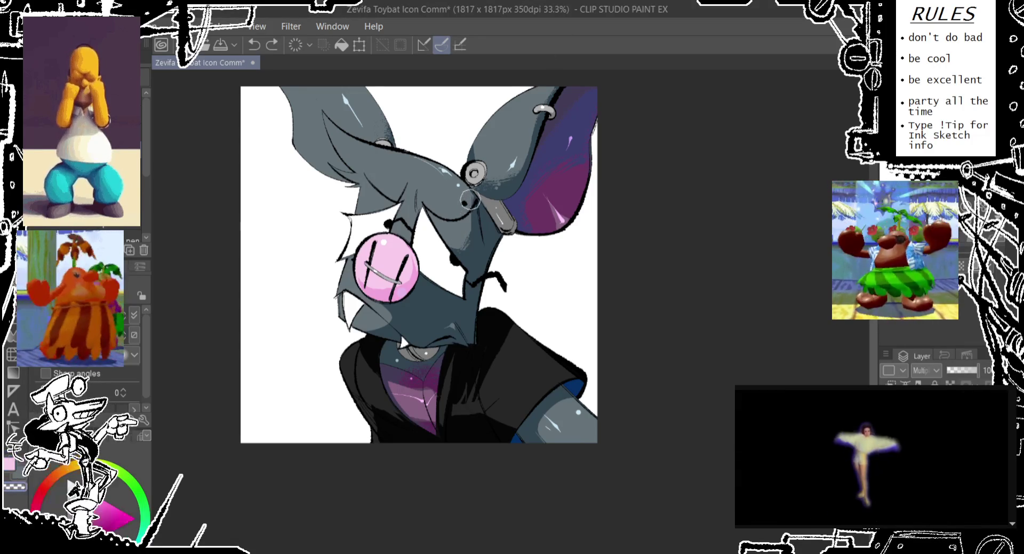
{"action": "left_click_drag", "start_coordinate": [465, 203], "coordinate": [465, 205]}
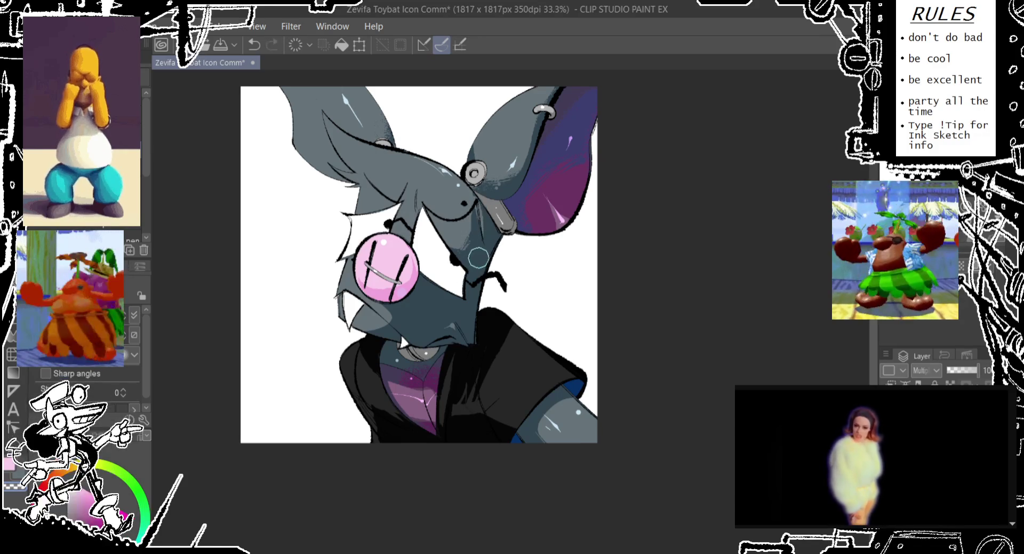
{"action": "key", "text": "ctrl+z"}
{"action": "key", "text": "ctrl+y"}
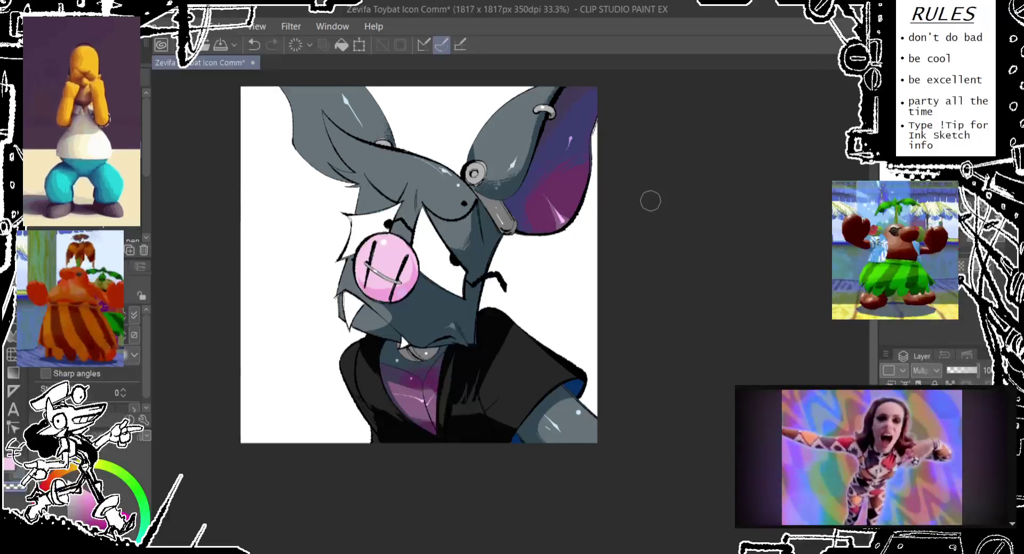
- Airbrush soft grey shading onto the black shirt
{"action": "left_click_drag", "start_coordinate": [462, 411], "coordinate": [475, 391]}
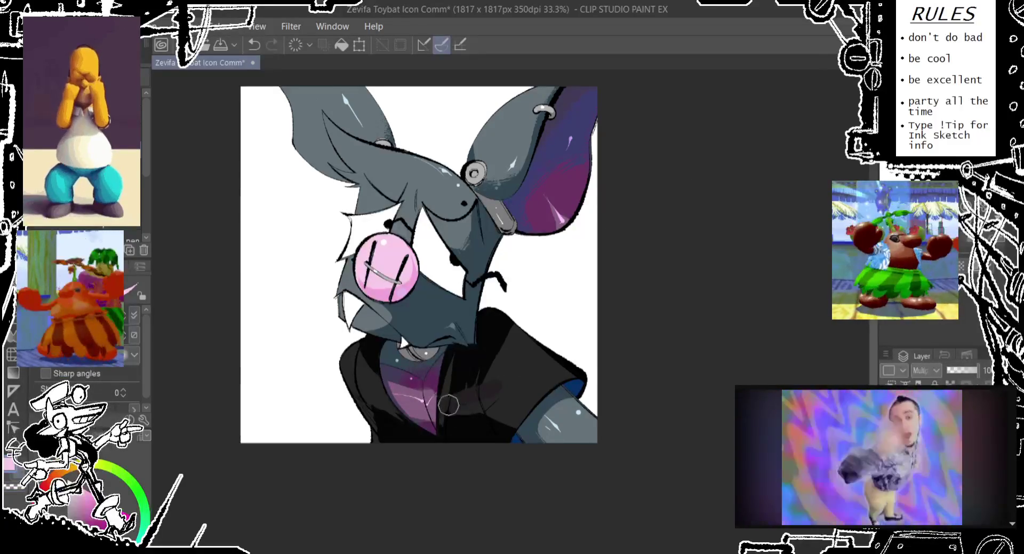
{"action": "key", "text": "ctrl+z"}
{"action": "left_click_drag", "start_coordinate": [500, 361], "coordinate": [480, 385]}
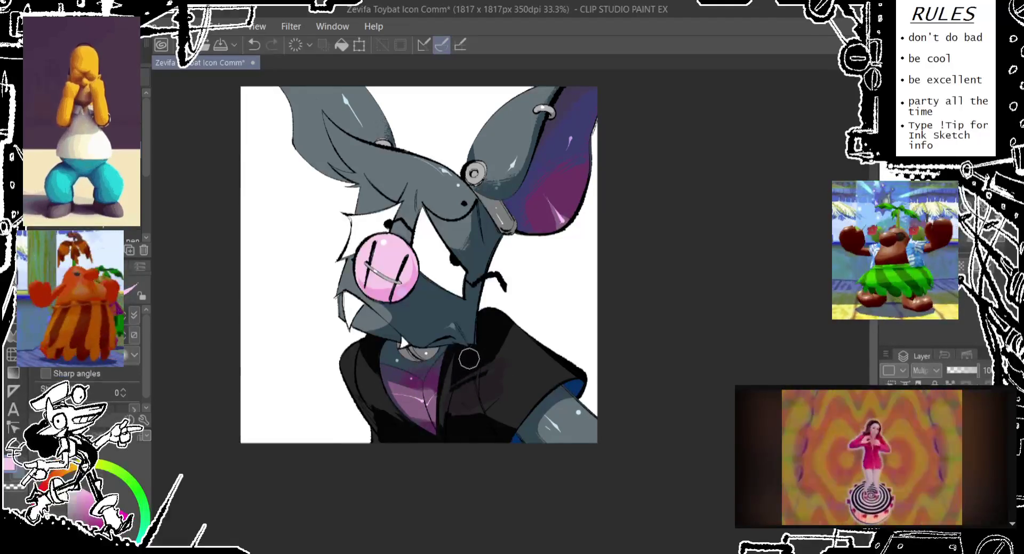
{"action": "scroll", "coordinate": [540, 334], "scroll_direction": "up", "scroll_amount": 2}
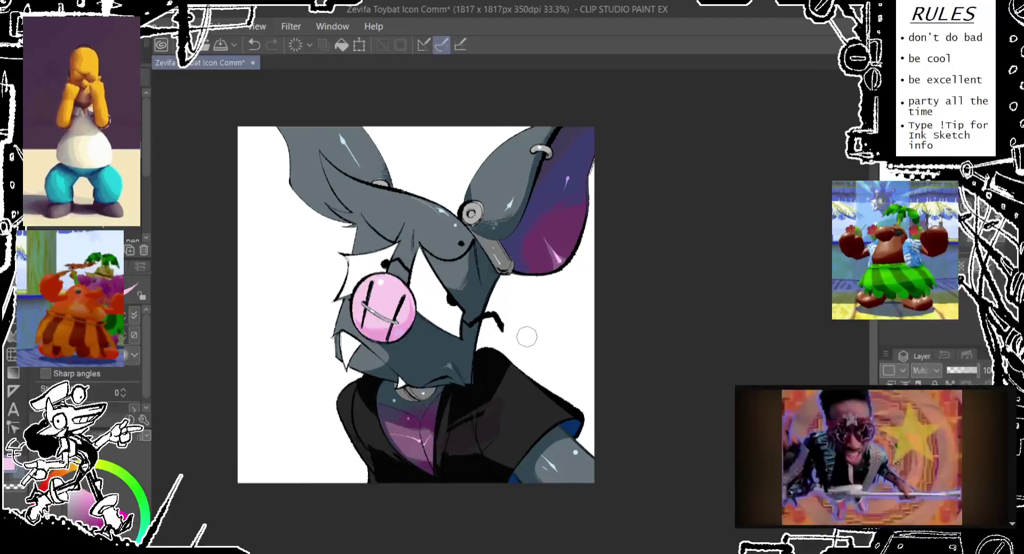
{"action": "key", "text": "ctrl+z"}
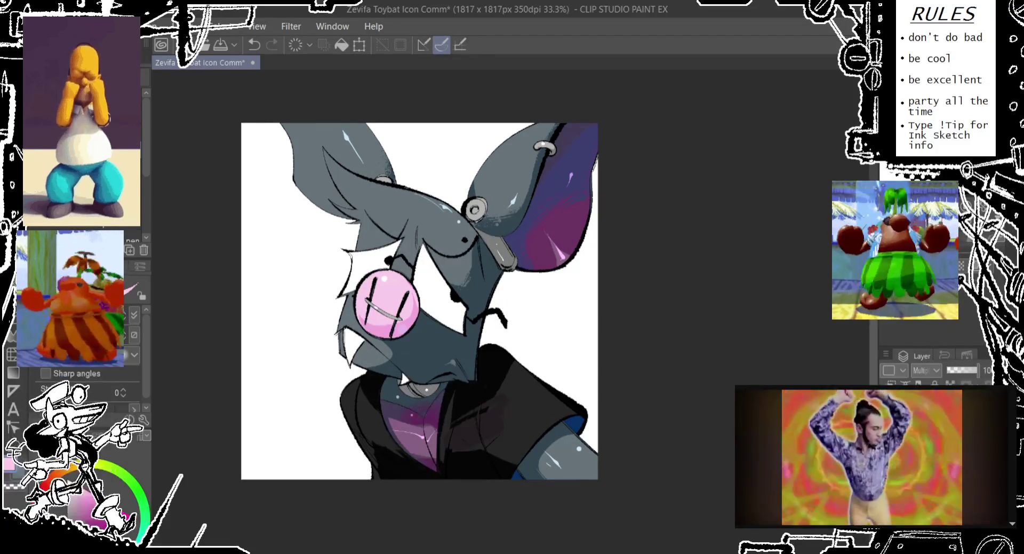
- Set another layer's blending mode to Add so the bat's colours glow
{"action": "left_click", "coordinate": [928, 416]}
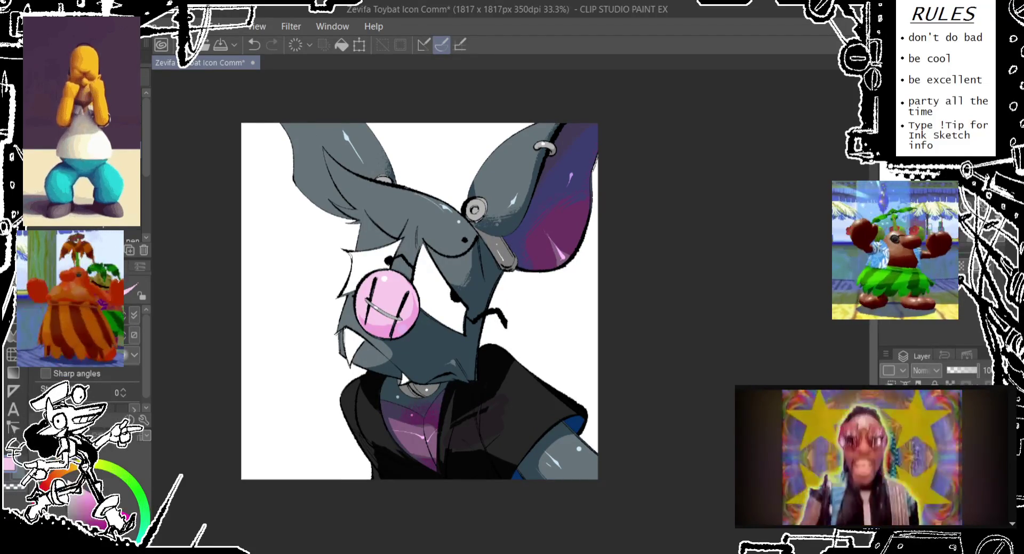
{"action": "left_click", "coordinate": [929, 372]}
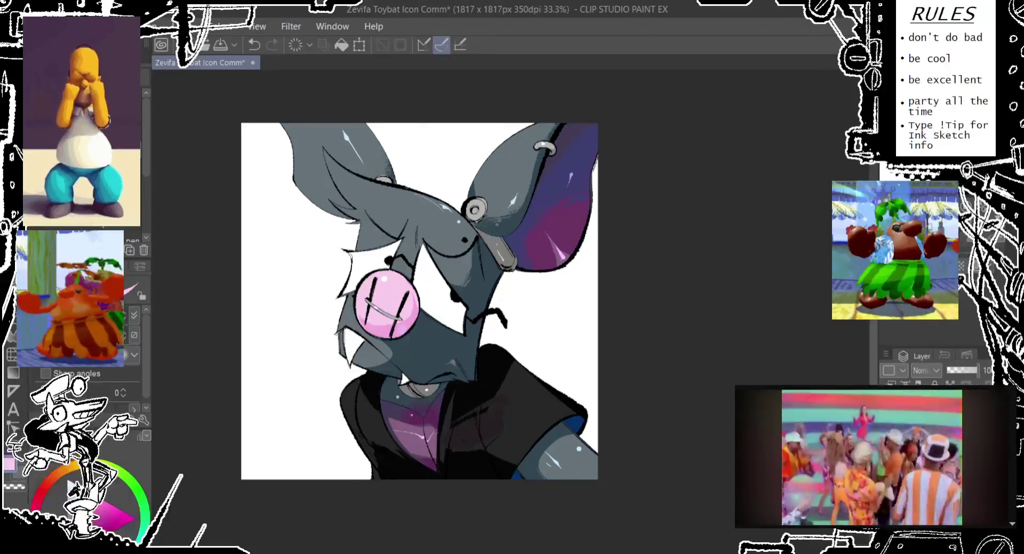
{"action": "left_click", "coordinate": [923, 501]}
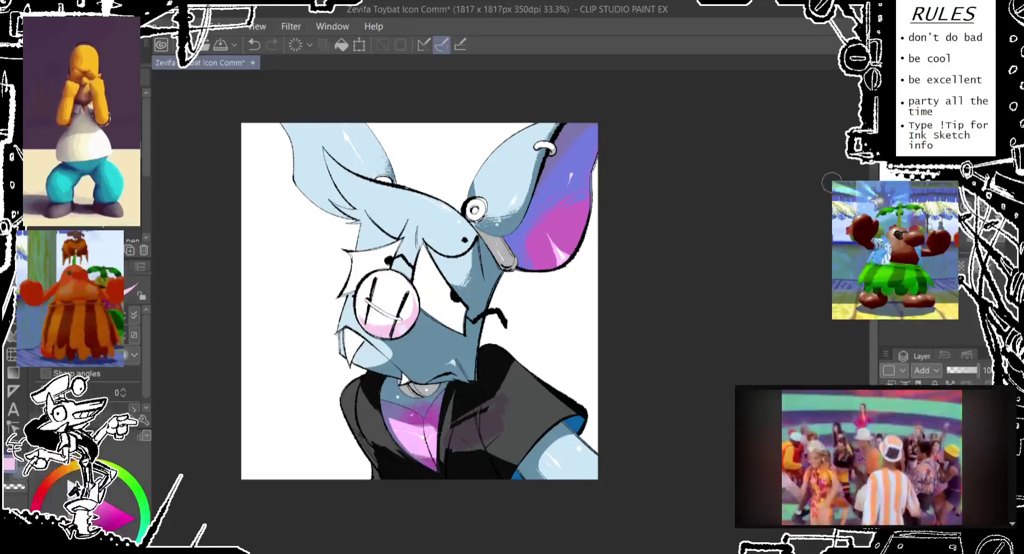
- Keep the Add blend and lower the glow layer's opacity for a subtle sheen
{"action": "key", "text": "ctrl+z"}
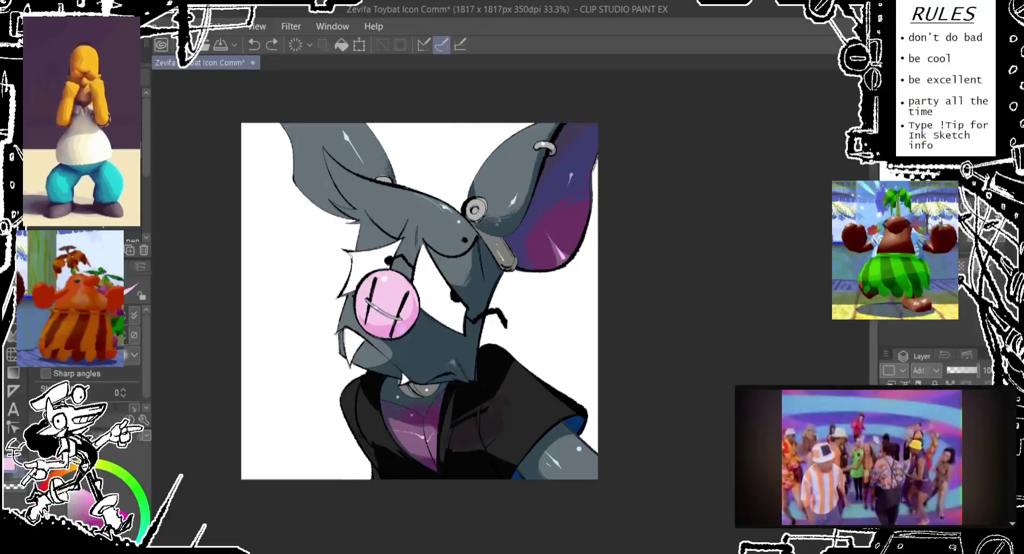
{"action": "key", "text": "ctrl+y"}
{"action": "left_click", "coordinate": [958, 370]}
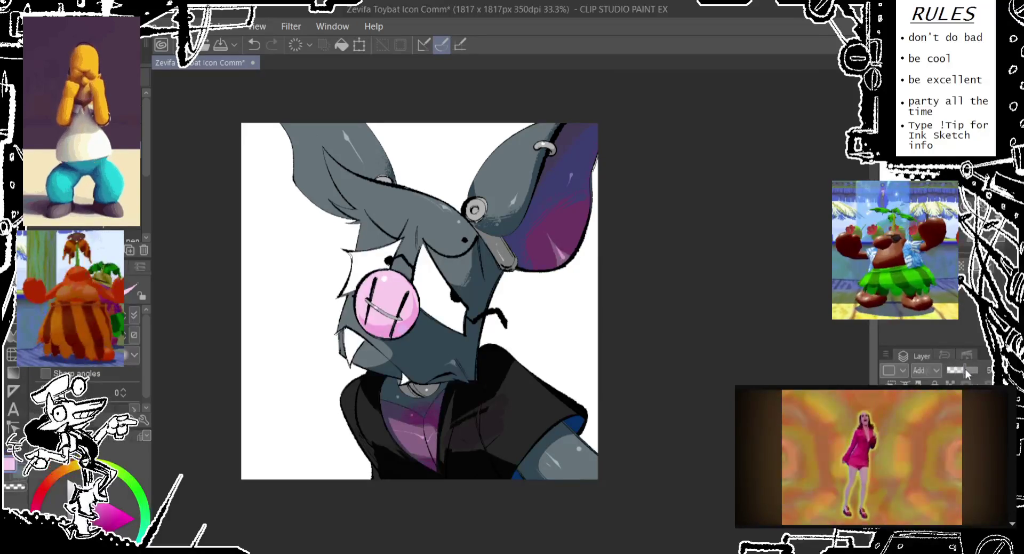
{"action": "left_click_drag", "start_coordinate": [966, 369], "coordinate": [968, 370]}
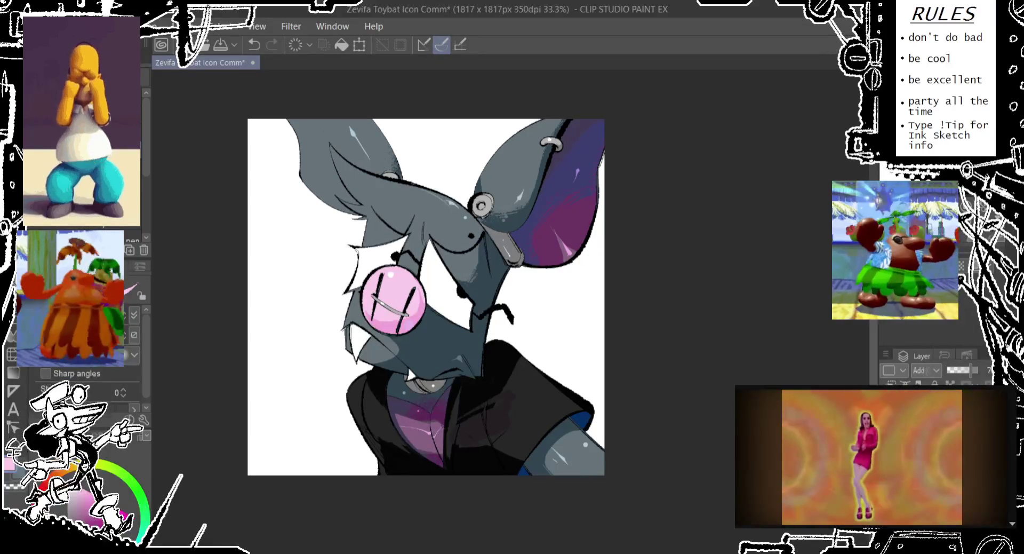
- Spray fine white speckles over the bat's grey head with the Spray airbrush
{"action": "key", "text": "b"}
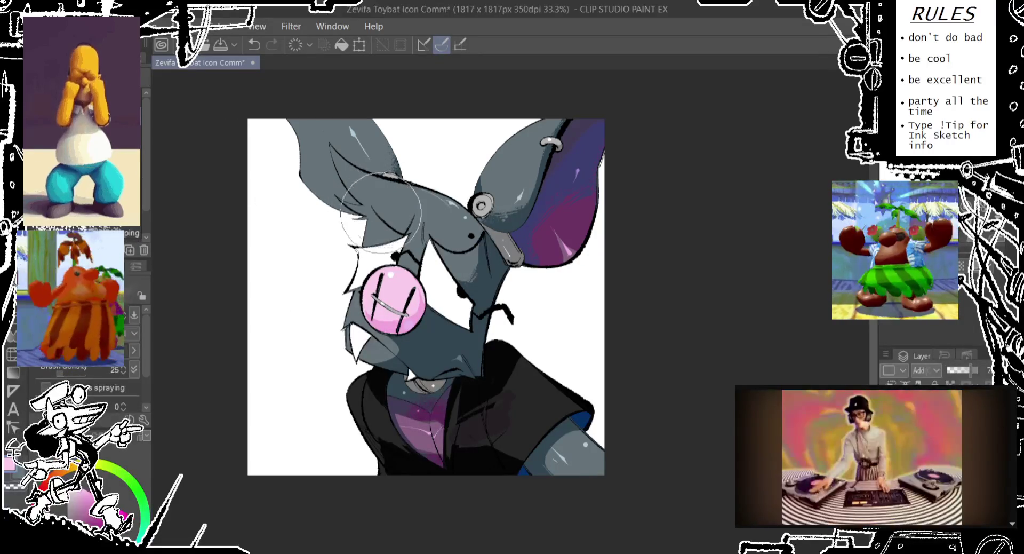
{"action": "left_click_drag", "start_coordinate": [380, 191], "coordinate": [412, 216]}
{"action": "key", "text": "ctrl+z"}
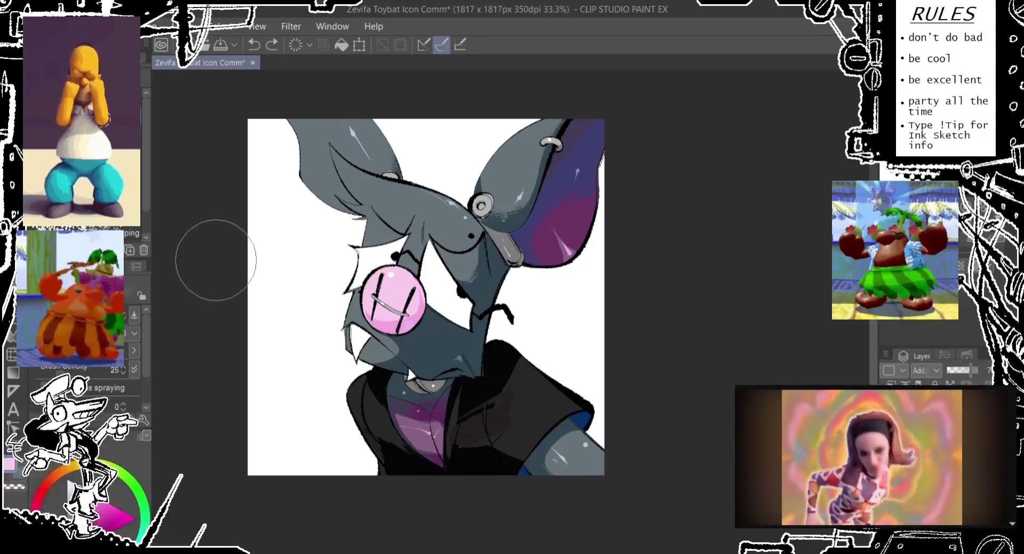
{"action": "key", "text": "e"}
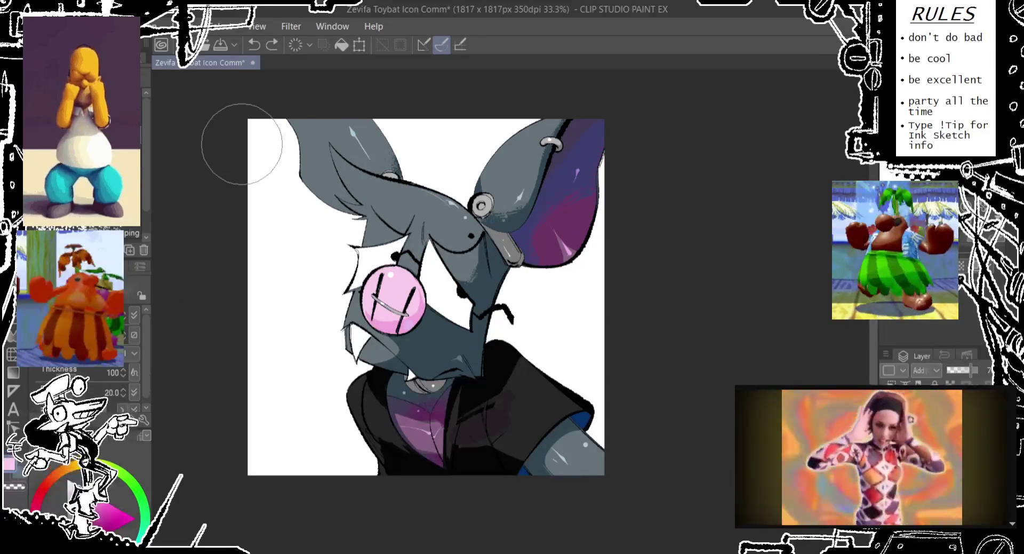
{"action": "left_click_drag", "start_coordinate": [408, 219], "coordinate": [411, 224]}
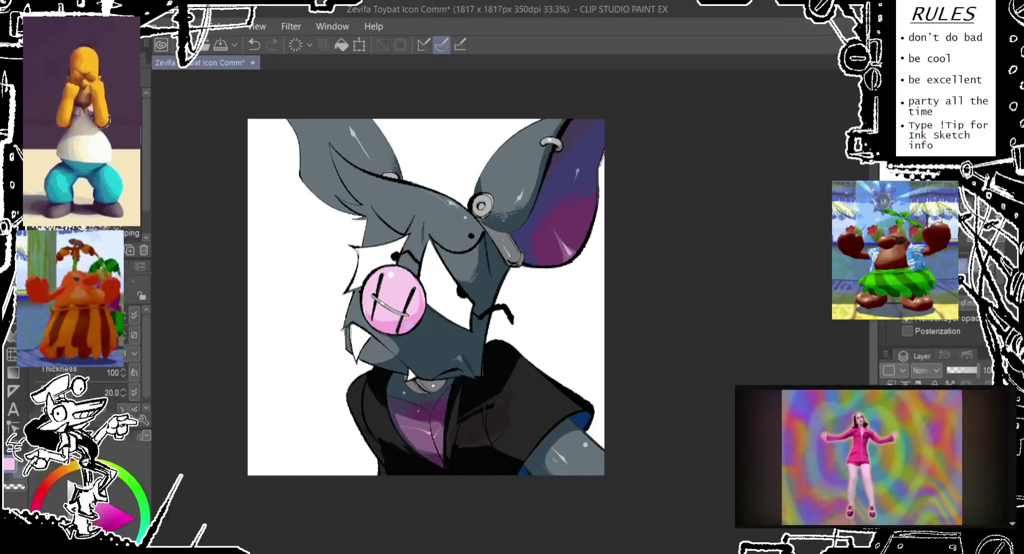
{"action": "scroll", "coordinate": [928, 331], "scroll_direction": "down", "scroll_amount": 3}
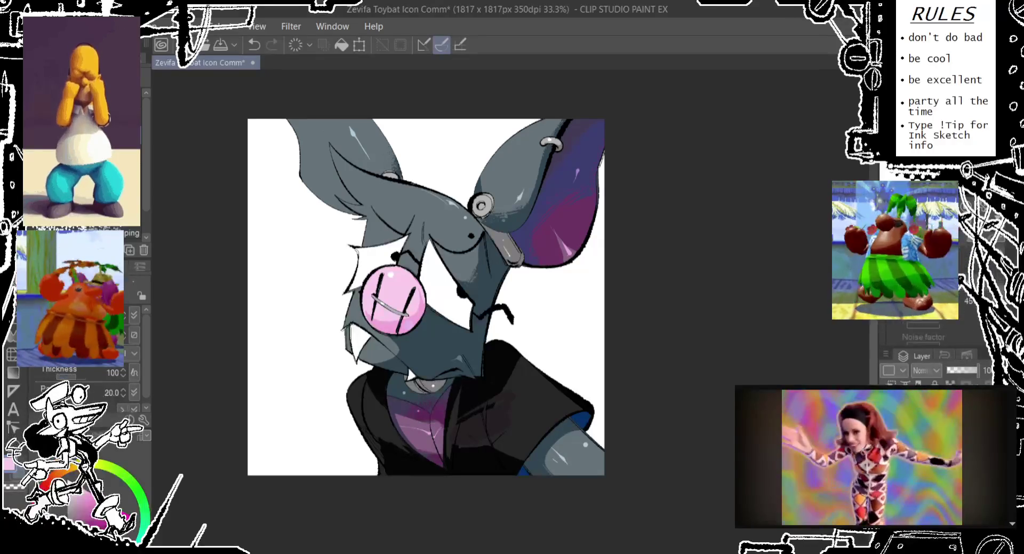
{"action": "scroll", "coordinate": [961, 291], "scroll_direction": "up", "scroll_amount": 2}
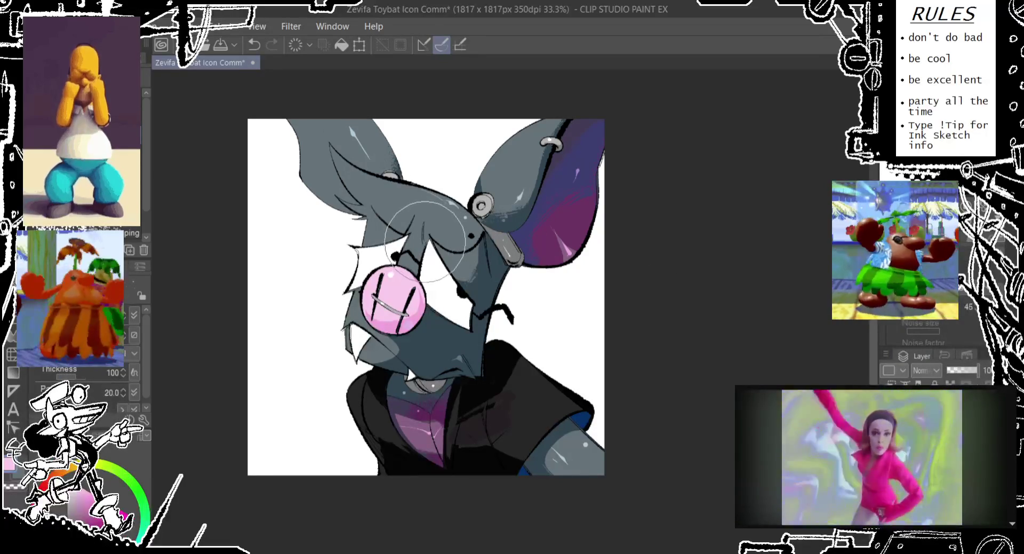
- Spray white sparkles on the head and purple right ear, then hide the palettes
{"action": "left_click_drag", "start_coordinate": [427, 239], "coordinate": [426, 221]}
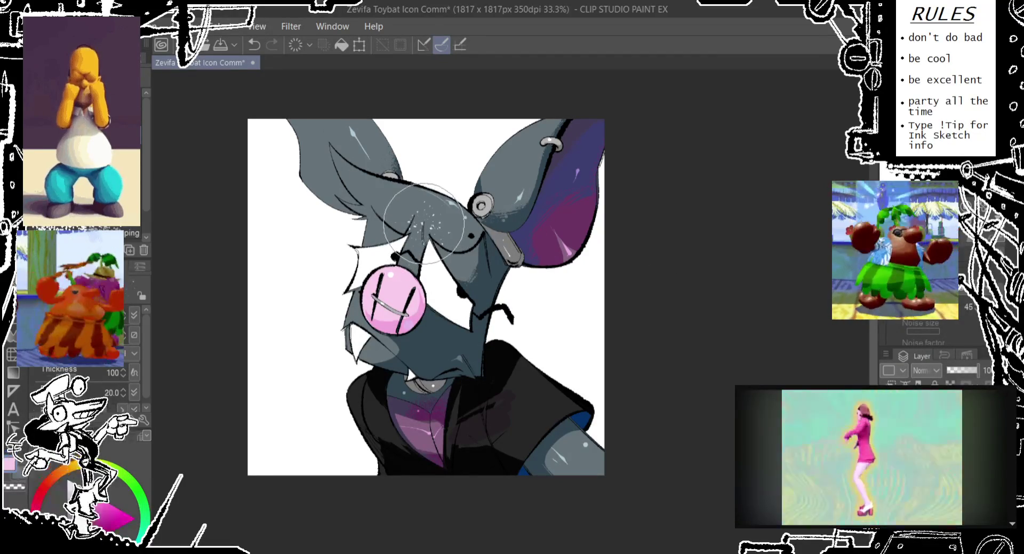
{"action": "key", "text": "ctrl+z"}
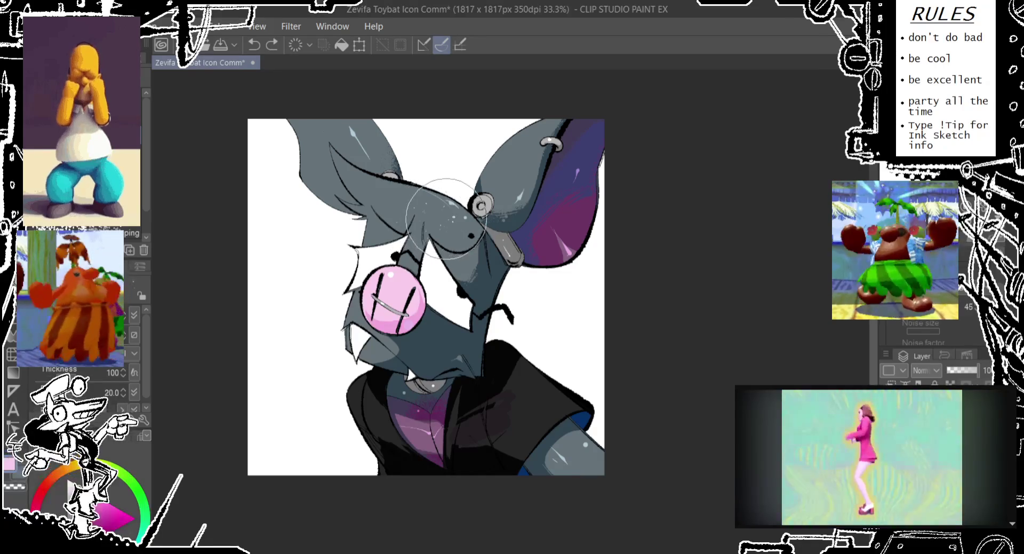
{"action": "left_click_drag", "start_coordinate": [449, 219], "coordinate": [509, 180]}
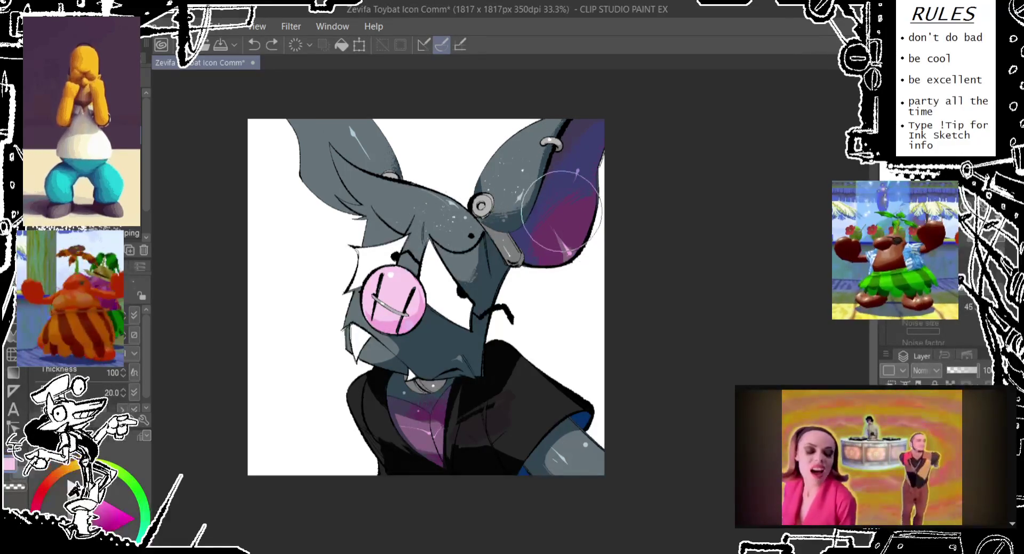
{"action": "left_click_drag", "start_coordinate": [560, 224], "coordinate": [558, 239]}
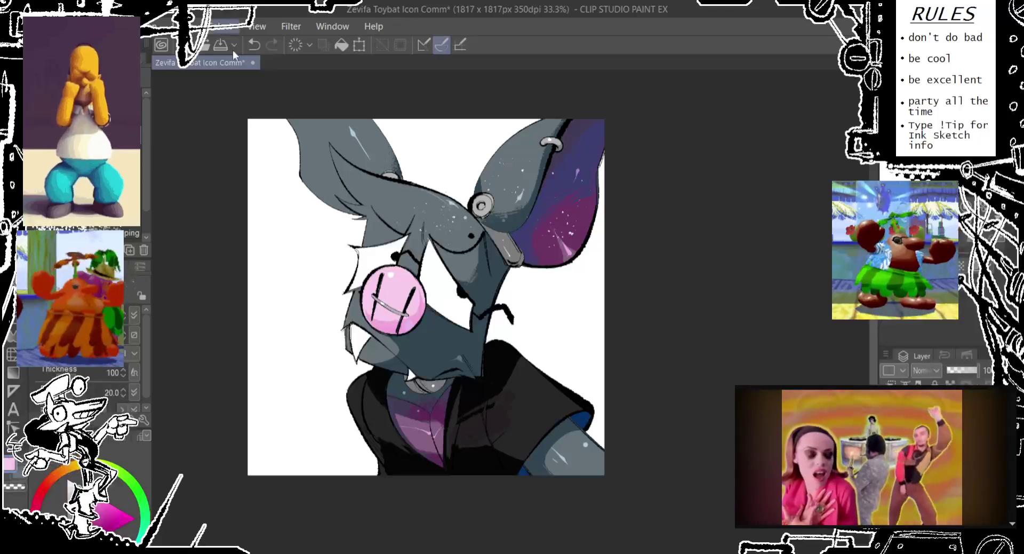
{"action": "key", "text": "Tab"}
{"action": "left_click", "coordinate": [434, 454]}
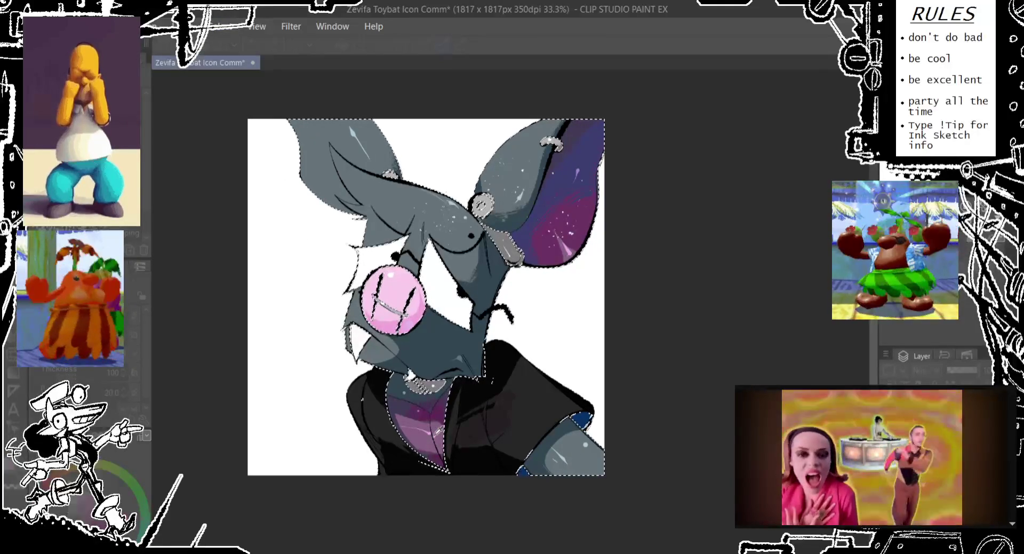
- Toggle the palettes and reselect the character's head and shirt area
{"action": "key", "text": "ctrl+d"}
{"action": "key", "text": "Tab"}
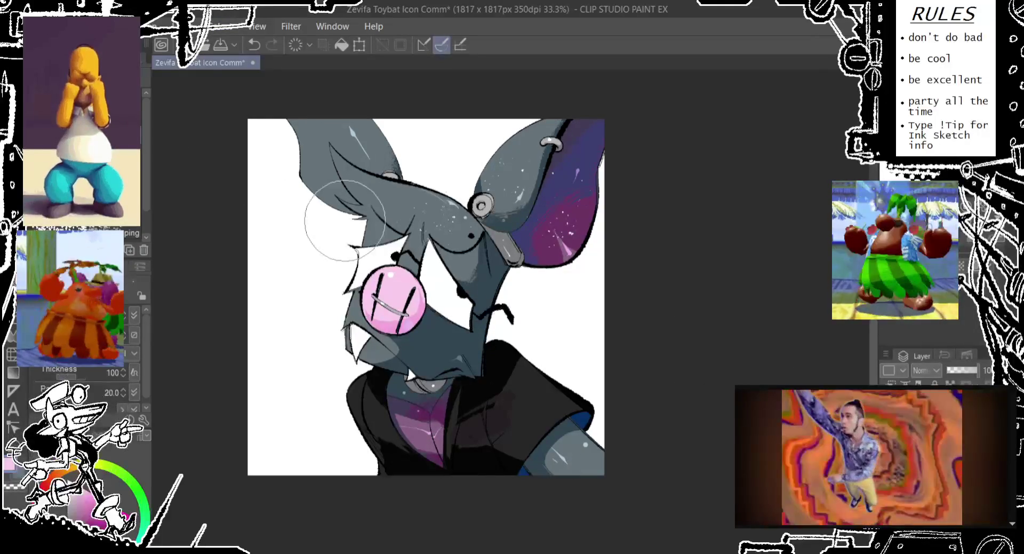
{"action": "key", "text": "Tab"}
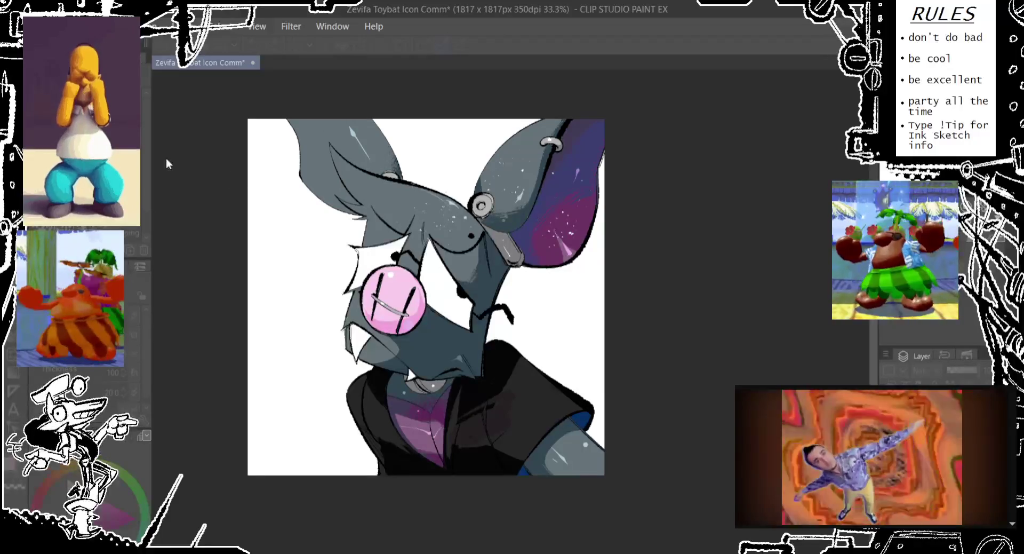
{"action": "key", "text": "ctrl+shift+d"}
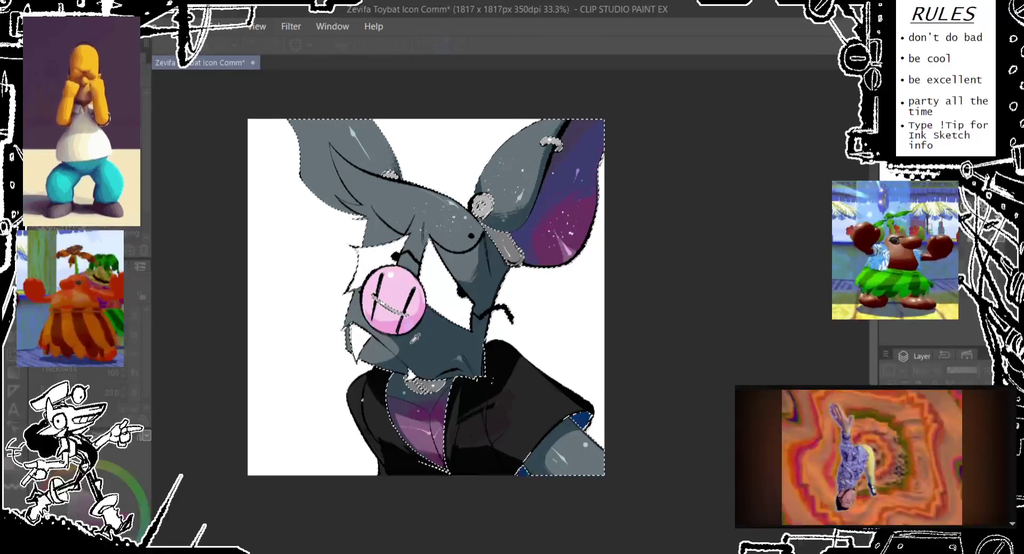
{"action": "key", "text": "Tab"}
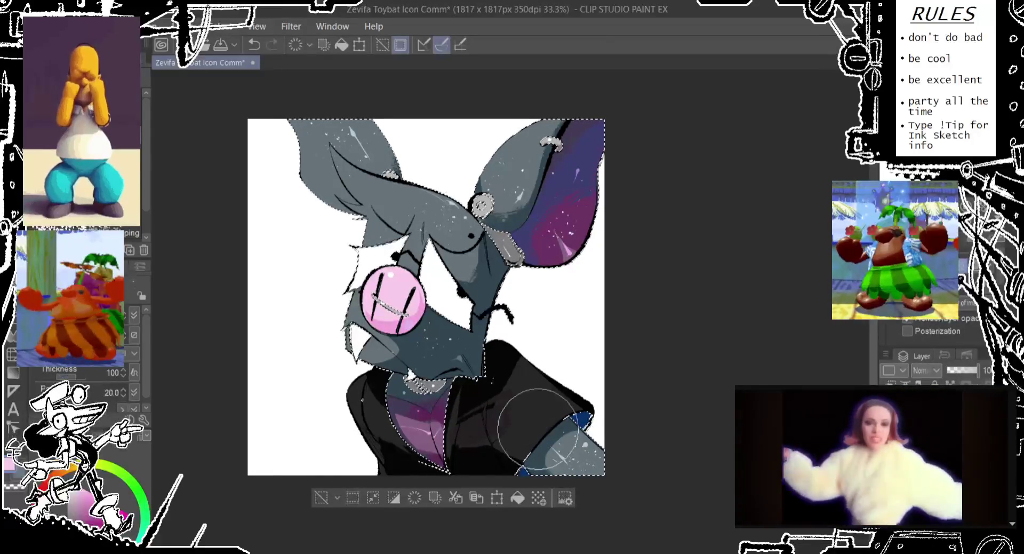
- Keep the purple chest shading and clear the selection around the bat
{"action": "key", "text": "ctrl+z"}
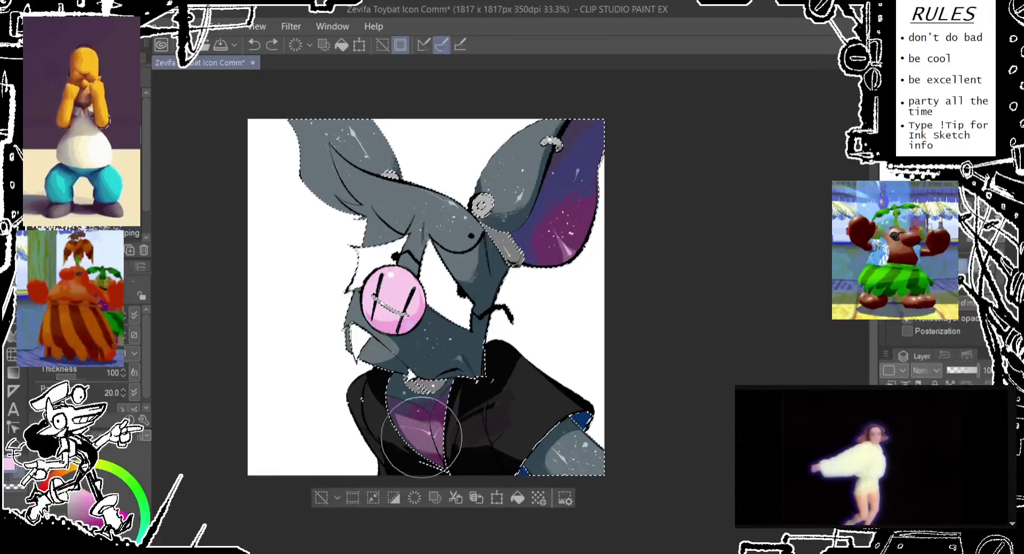
{"action": "key", "text": "ctrl+y"}
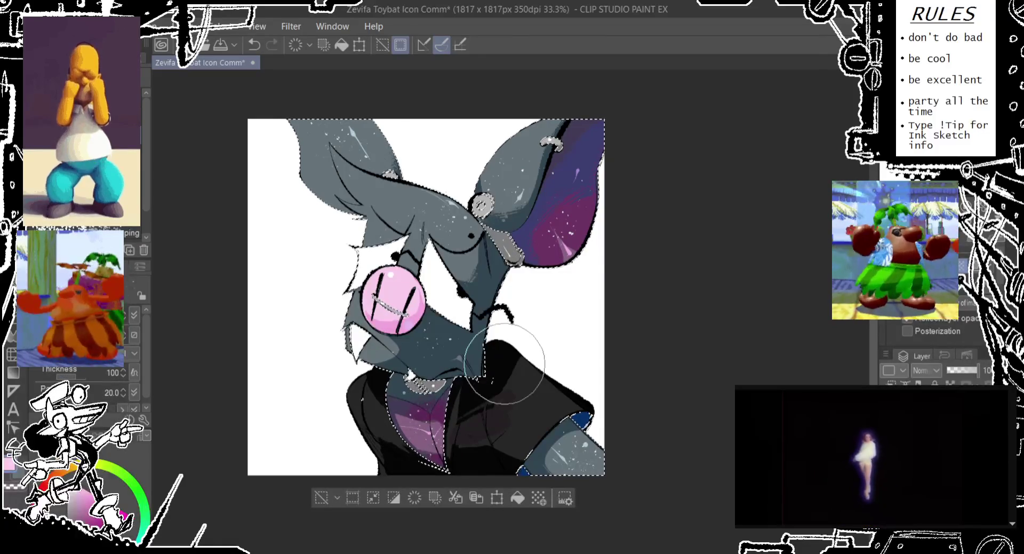
{"action": "left_click", "coordinate": [322, 499]}
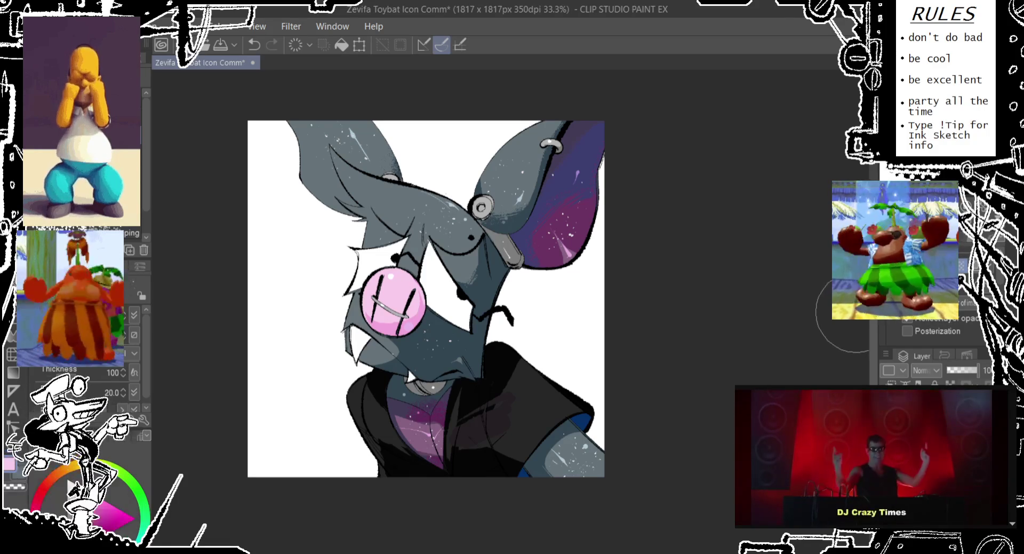
- On the Add-blended glow layer, brush faint light streaks across the black jacket
{"action": "scroll", "coordinate": [872, 458], "scroll_direction": "down", "scroll_amount": 5}
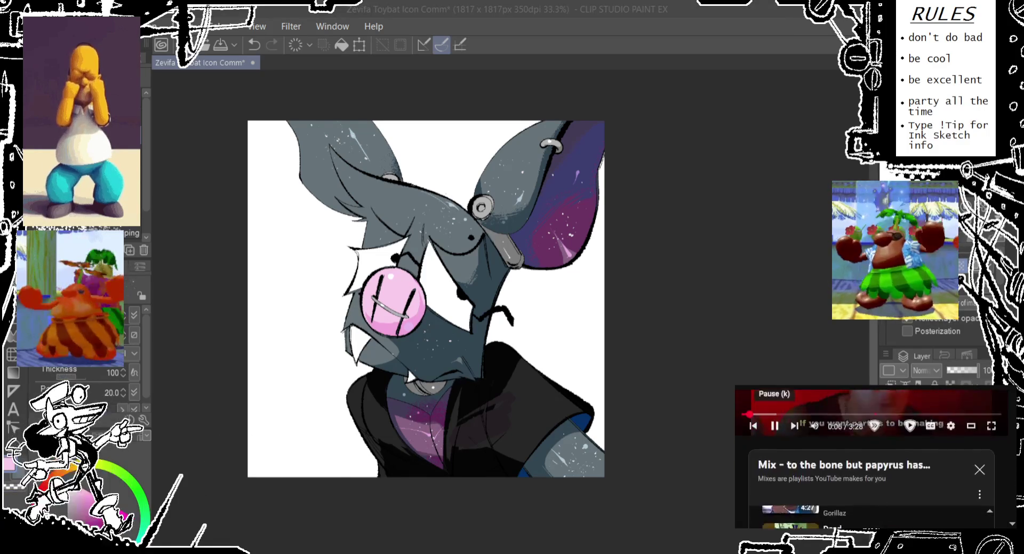
{"action": "scroll", "coordinate": [871, 457], "scroll_direction": "down", "scroll_amount": 3}
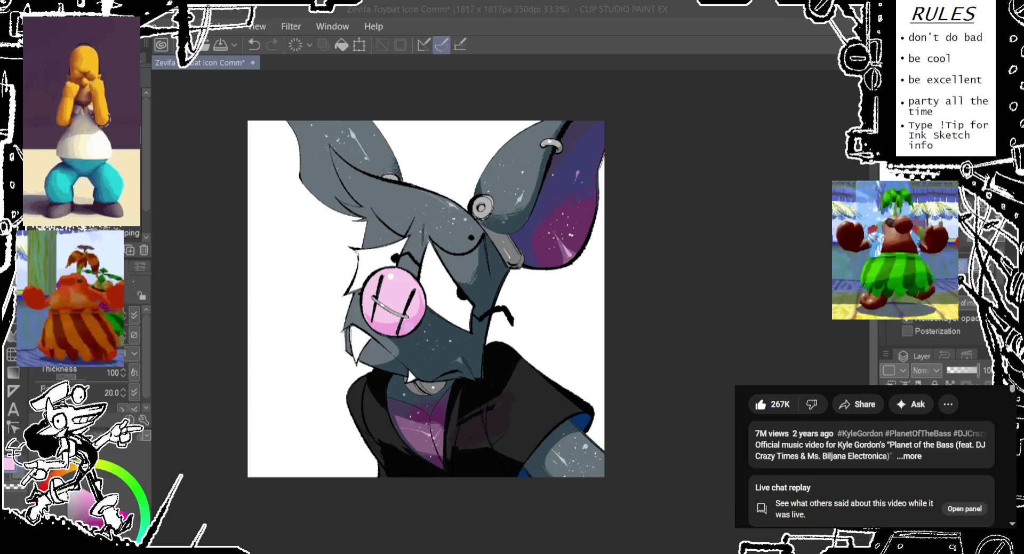
{"action": "scroll", "coordinate": [872, 458], "scroll_direction": "up", "scroll_amount": 10}
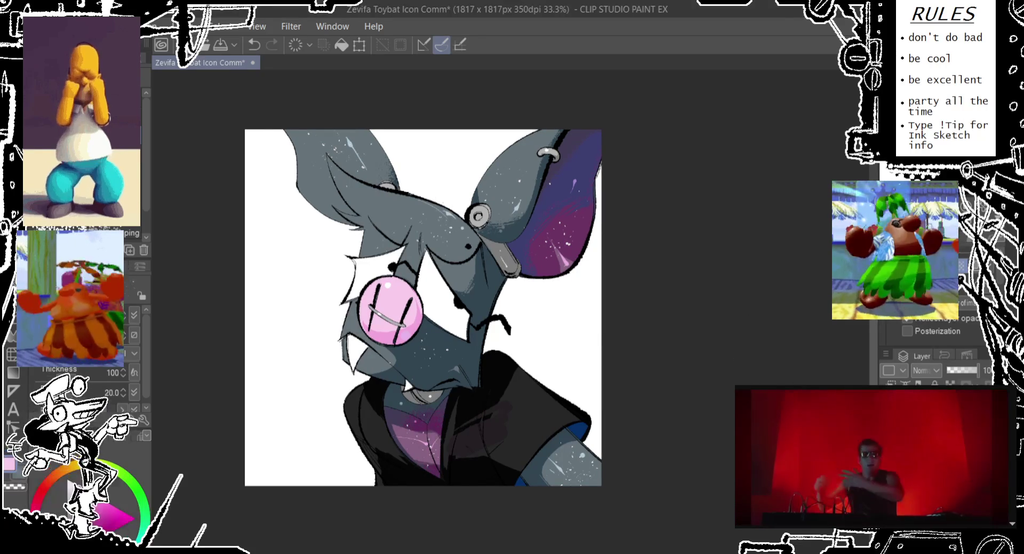
{"action": "left_click", "coordinate": [907, 416]}
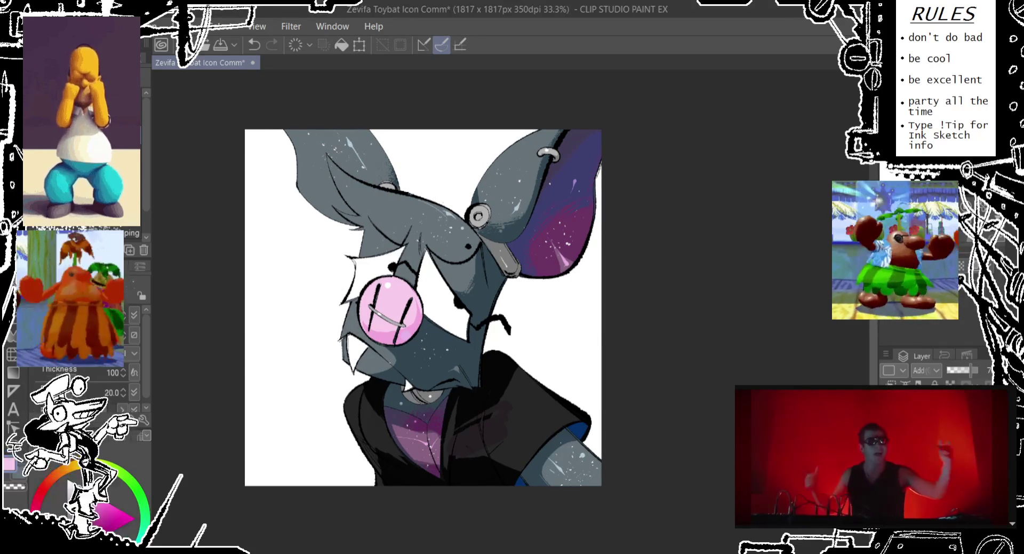
{"action": "scroll", "coordinate": [85, 384], "scroll_direction": "down", "scroll_amount": 3}
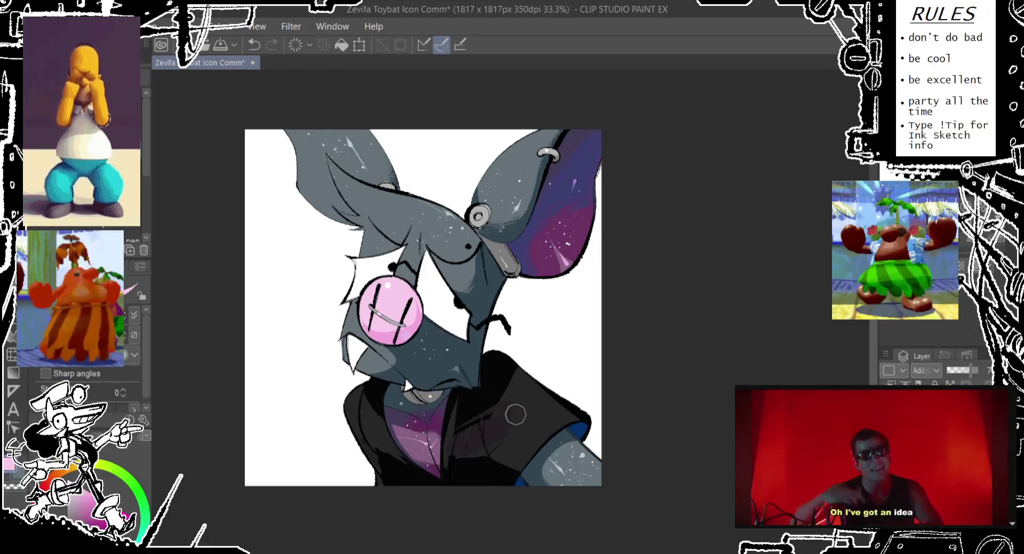
{"action": "key", "text": "ctrl+z"}
{"action": "left_click_drag", "start_coordinate": [510, 396], "coordinate": [544, 429]}
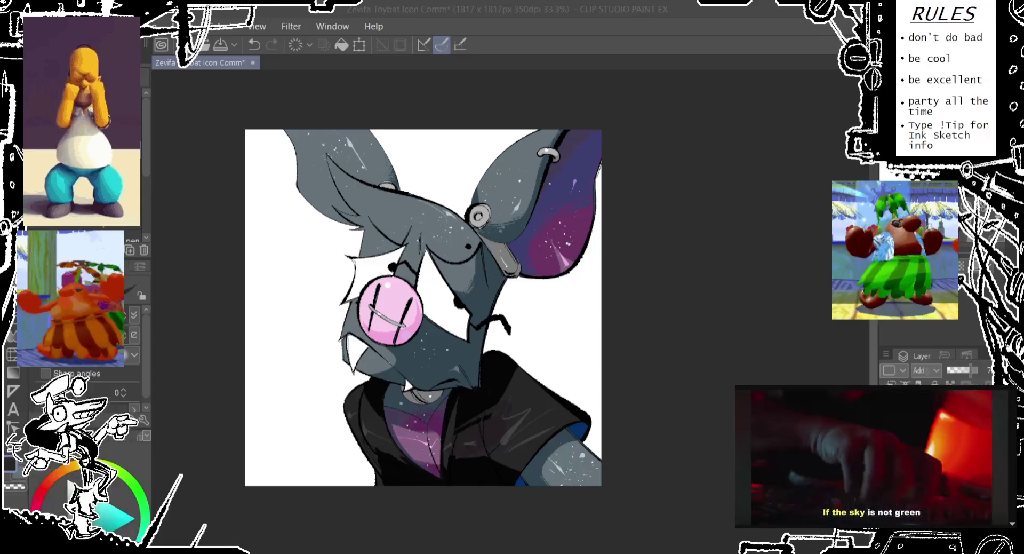
- Return to the normal-blend layer, sample the ear's purple and try speckle dabs on the right ear, undoing them
{"action": "left_click", "coordinate": [457, 491]}
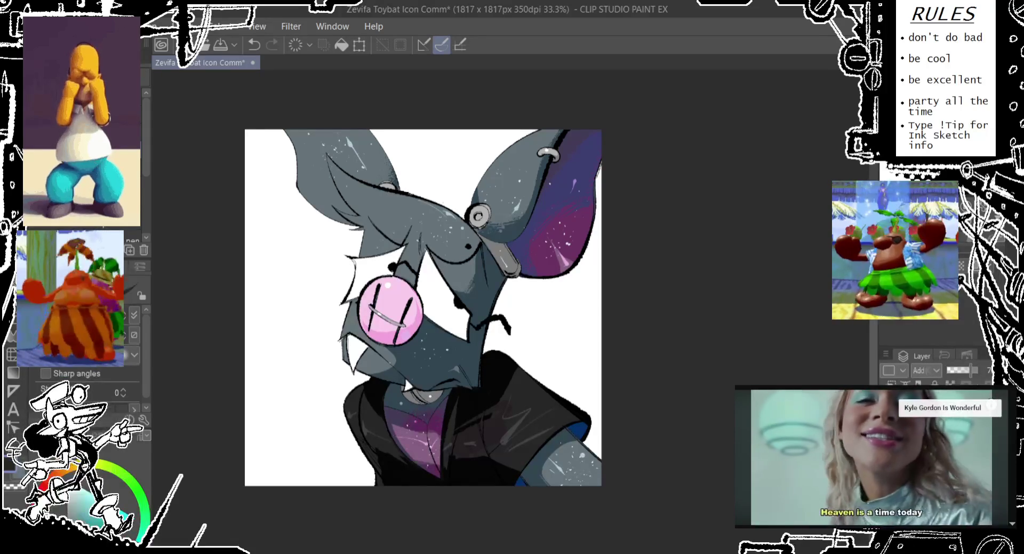
{"action": "key", "text": "alt+bracketleft"}
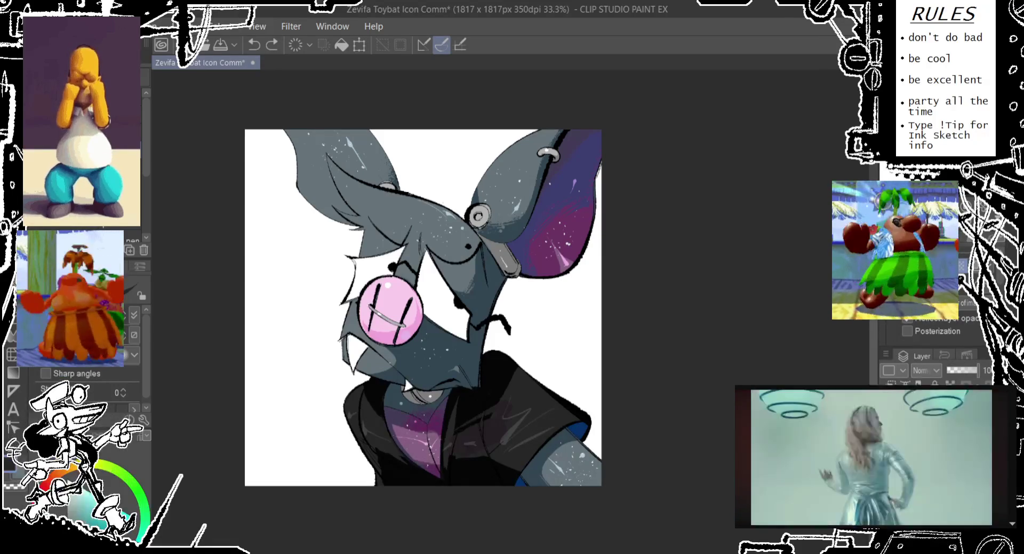
{"action": "key", "text": "ctrl+y"}
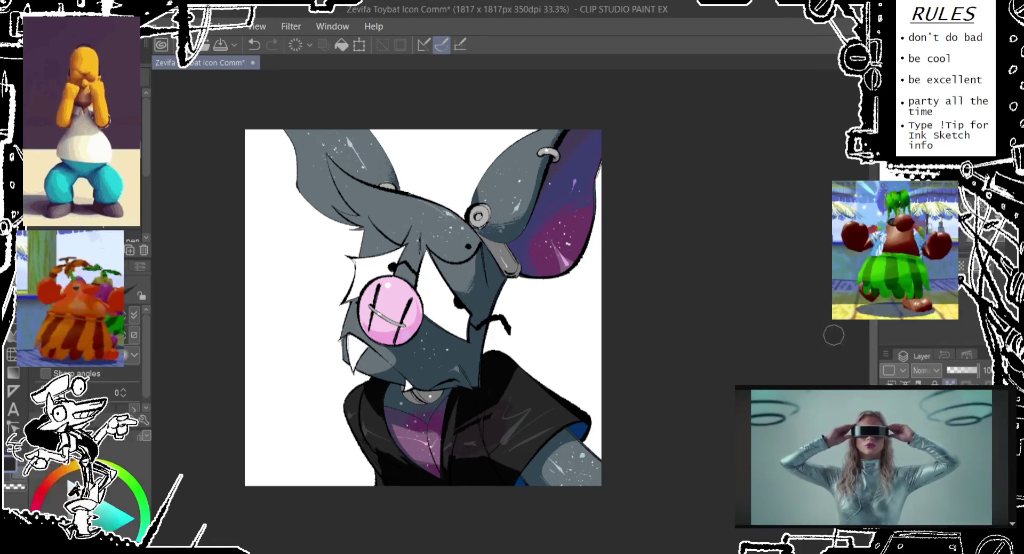
{"action": "left_click", "coordinate": [583, 243], "text": "alt"}
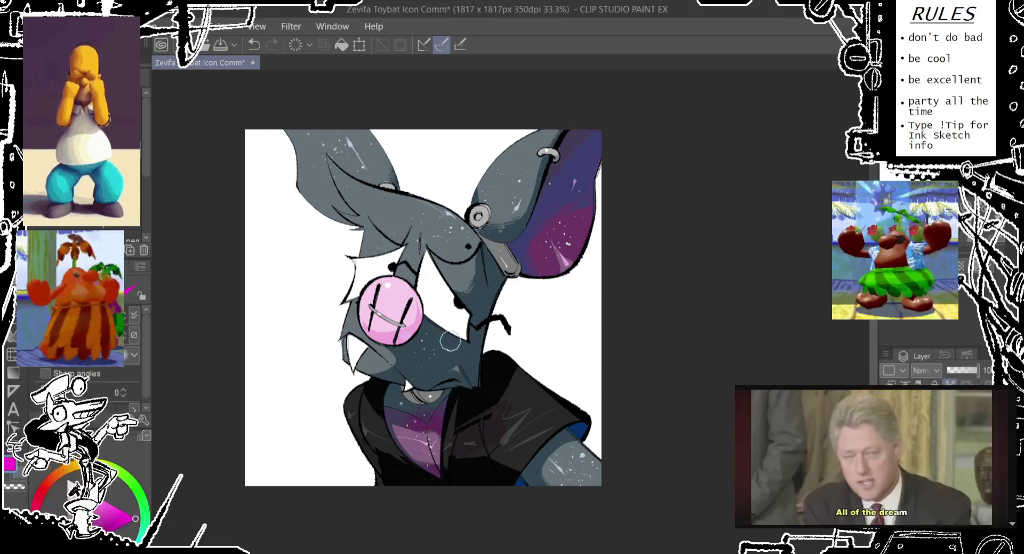
{"action": "key", "text": "ctrl+z"}
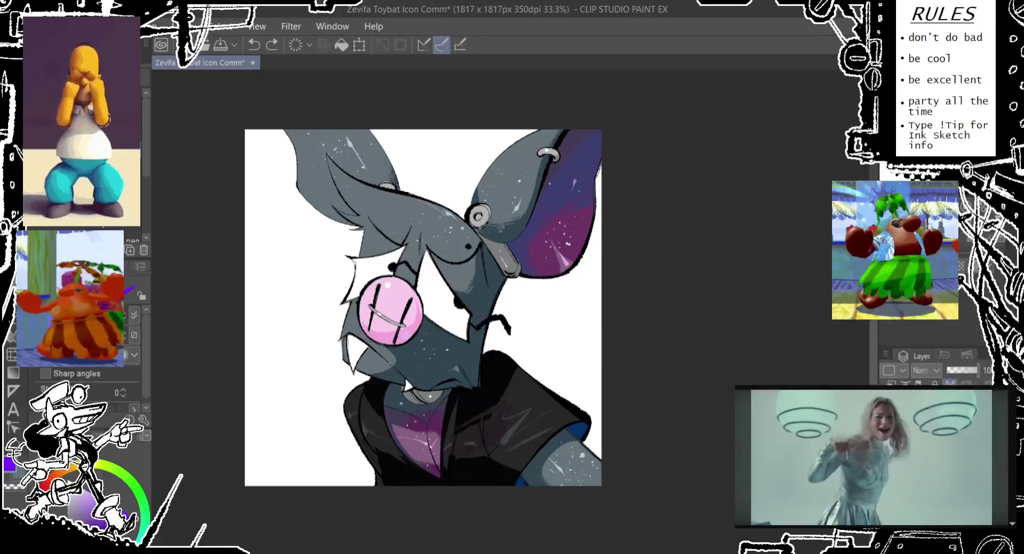
{"action": "left_click", "coordinate": [568, 246]}
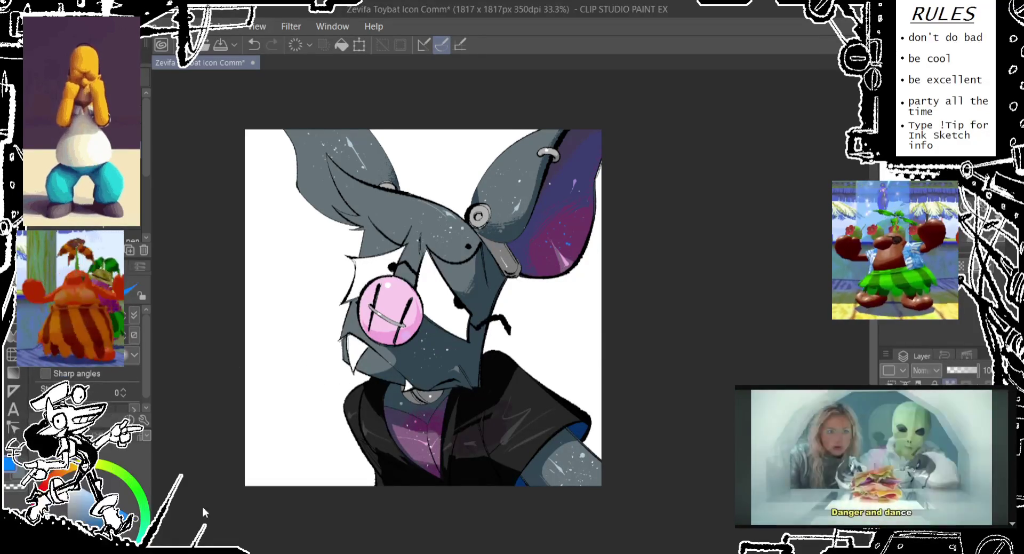
{"action": "key", "text": "ctrl+z"}
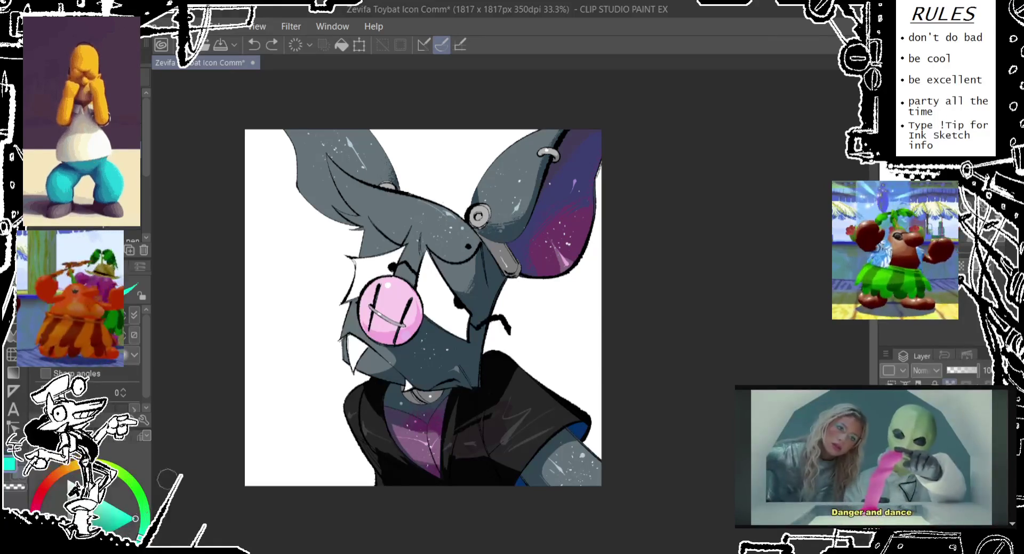
{"action": "left_click", "coordinate": [566, 244]}
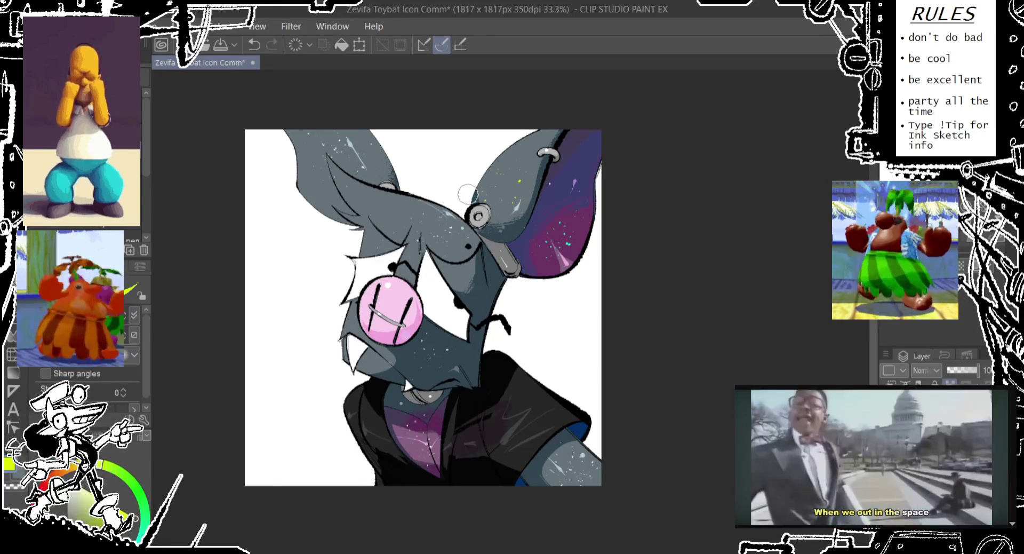
{"action": "key", "text": "ctrl+z"}
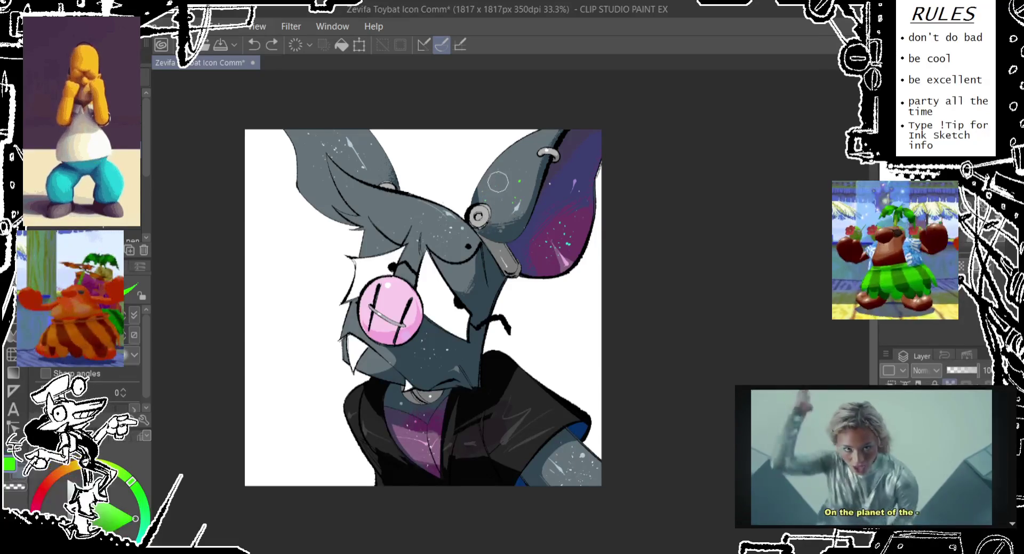
- Spray green star speckles across both ears, the head and down the snout
{"action": "left_click_drag", "start_coordinate": [463, 209], "coordinate": [451, 229]}
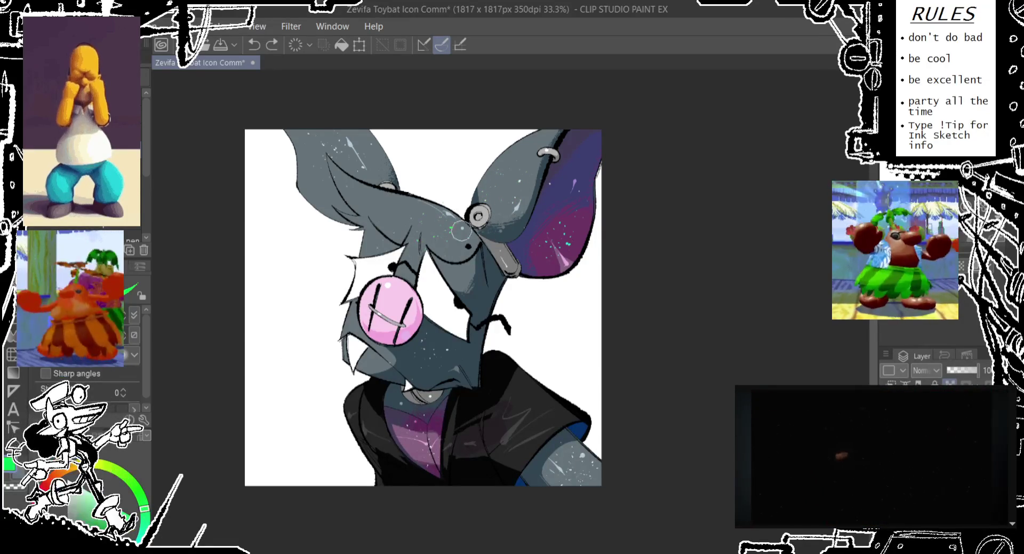
{"action": "left_click_drag", "start_coordinate": [510, 173], "coordinate": [538, 173]}
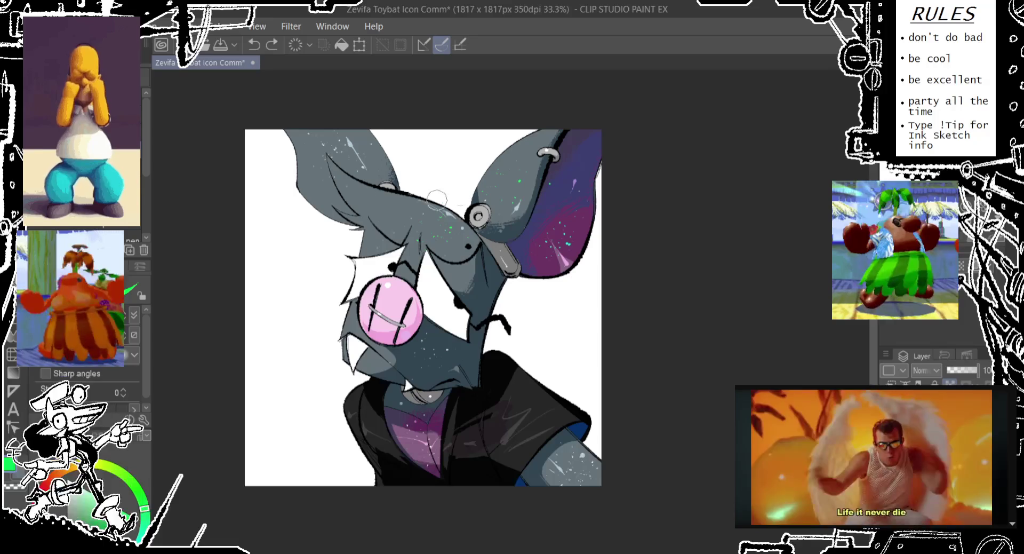
{"action": "left_click_drag", "start_coordinate": [319, 181], "coordinate": [322, 151]}
{"action": "left_click", "coordinate": [368, 236]}
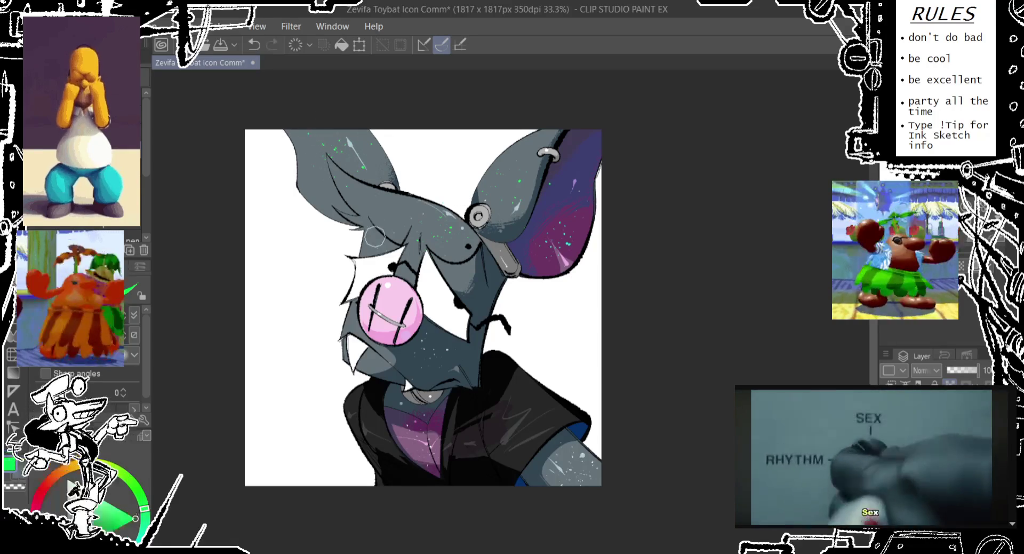
{"action": "left_click_drag", "start_coordinate": [430, 368], "coordinate": [456, 341]}
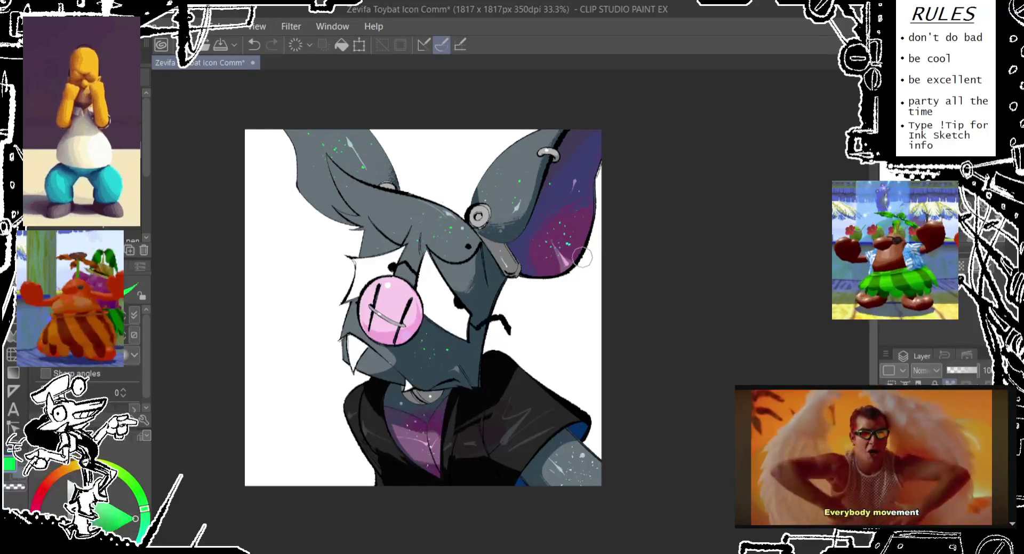
- Add a pink highlight streak on the ear, keep the chest strokes, and paint a light stroke across the face
{"action": "left_click", "coordinate": [560, 255], "text": "alt"}
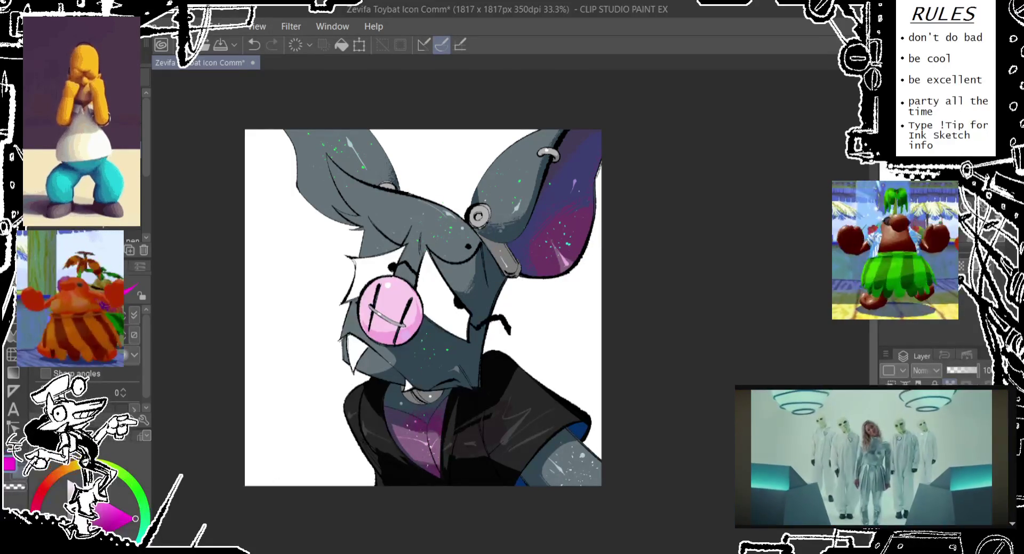
{"action": "key", "text": "ctrl+z"}
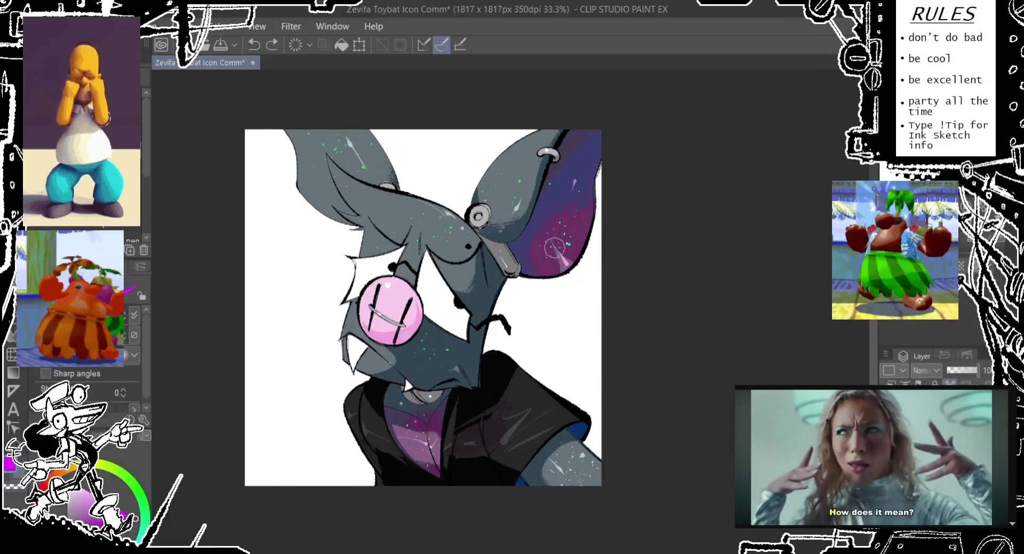
{"action": "left_click_drag", "start_coordinate": [555, 248], "coordinate": [564, 263]}
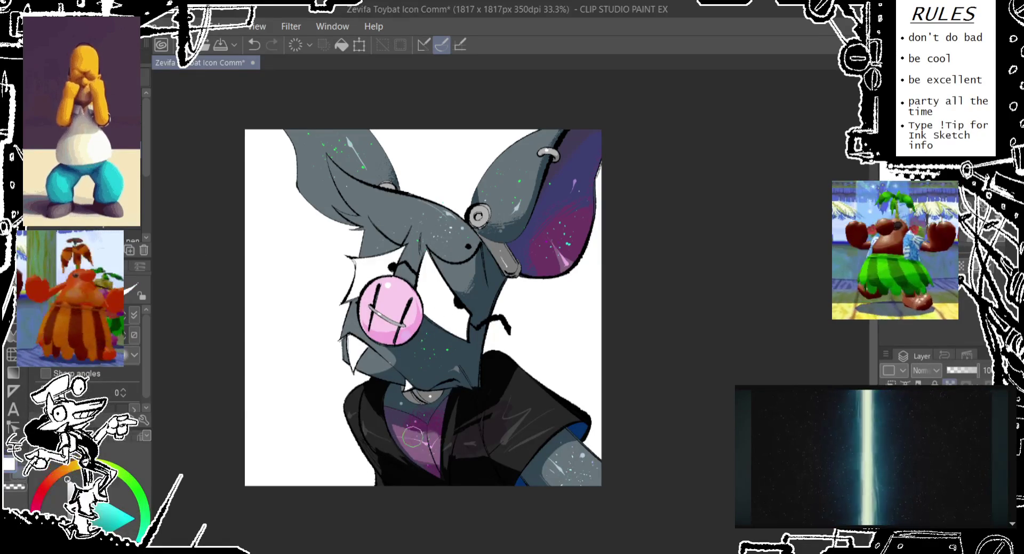
{"action": "key", "text": "ctrl+z"}
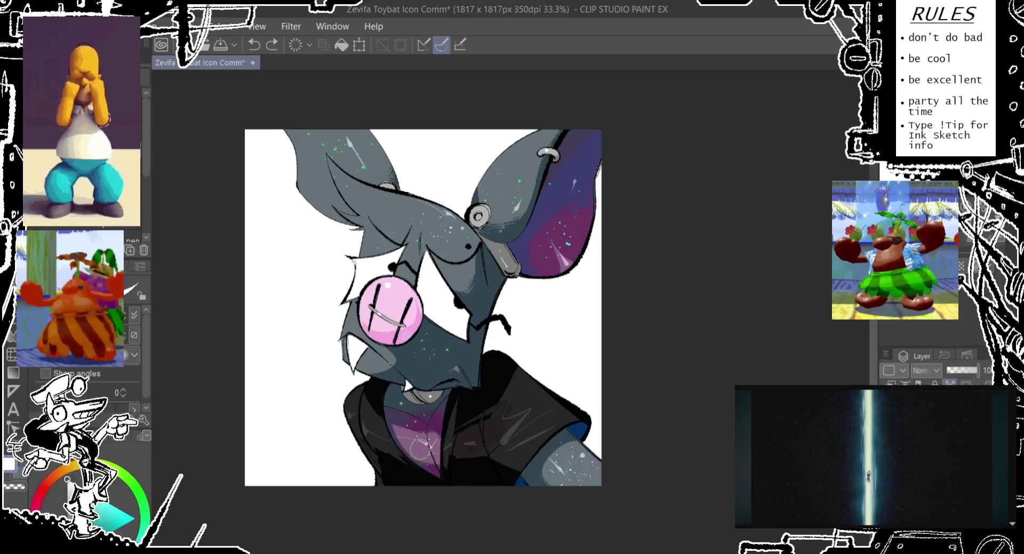
{"action": "key", "text": "ctrl+y"}
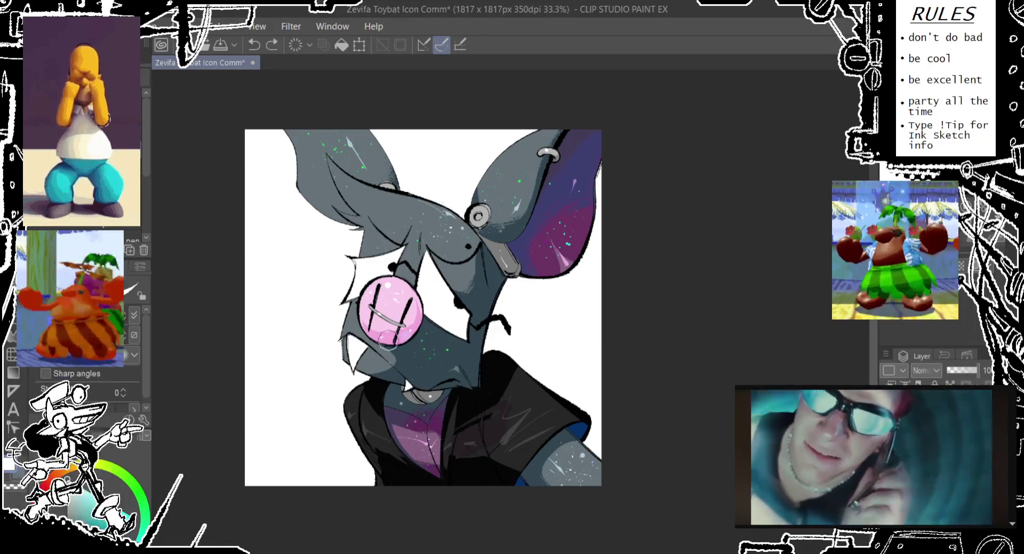
{"action": "left_click_drag", "start_coordinate": [390, 338], "coordinate": [376, 333]}
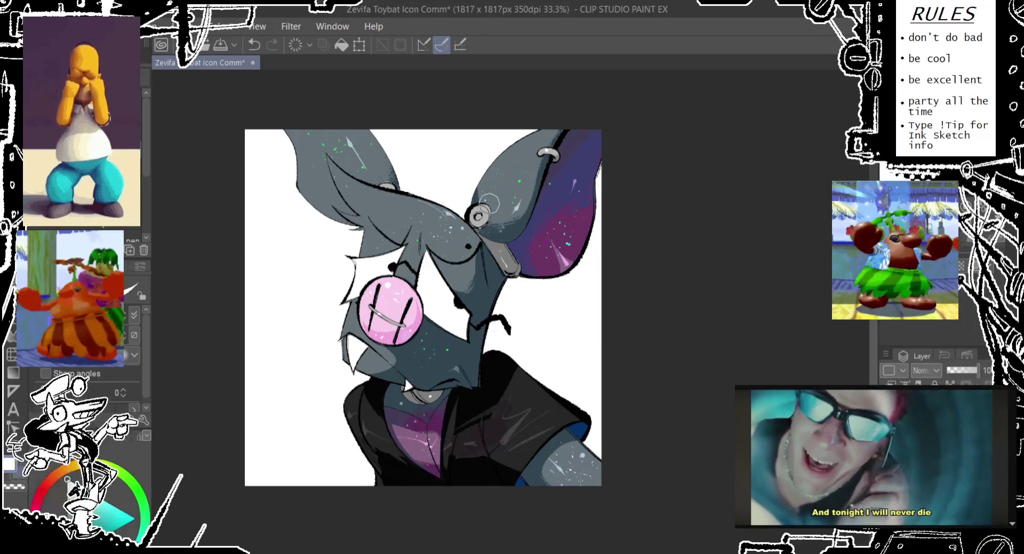
{"action": "left_click_drag", "start_coordinate": [480, 219], "coordinate": [482, 227]}
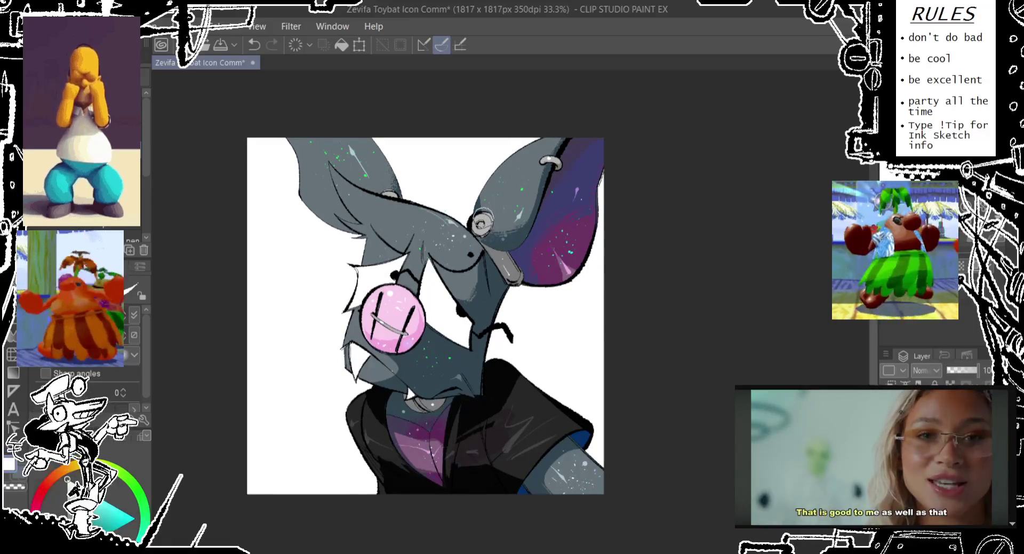
- Sample purples from the ear and chest, then brush light pink highlights across the dark chest and jacket
{"action": "left_click_drag", "start_coordinate": [648, 199], "coordinate": [634, 214]}
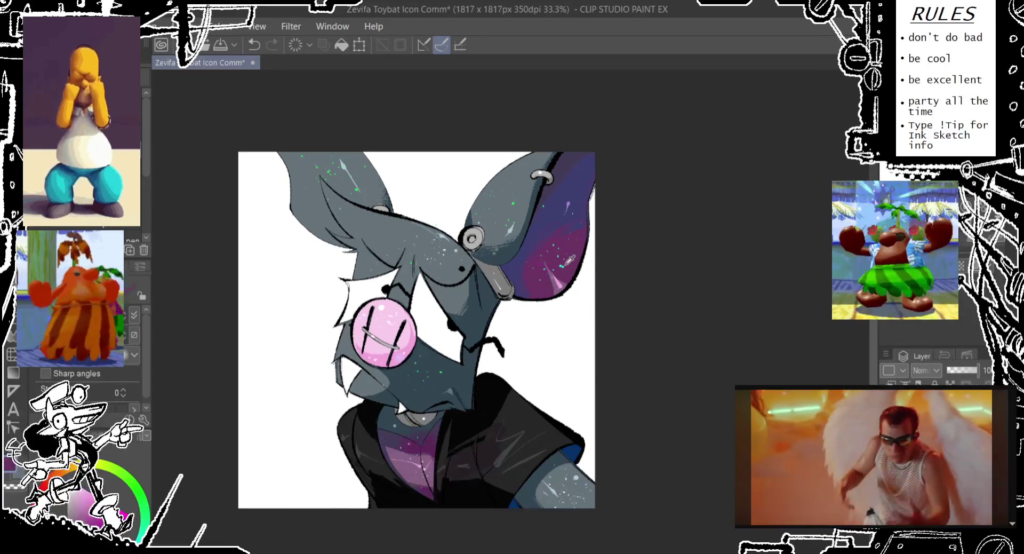
{"action": "left_click", "coordinate": [563, 264], "text": "alt"}
{"action": "left_click", "coordinate": [425, 455], "text": "alt"}
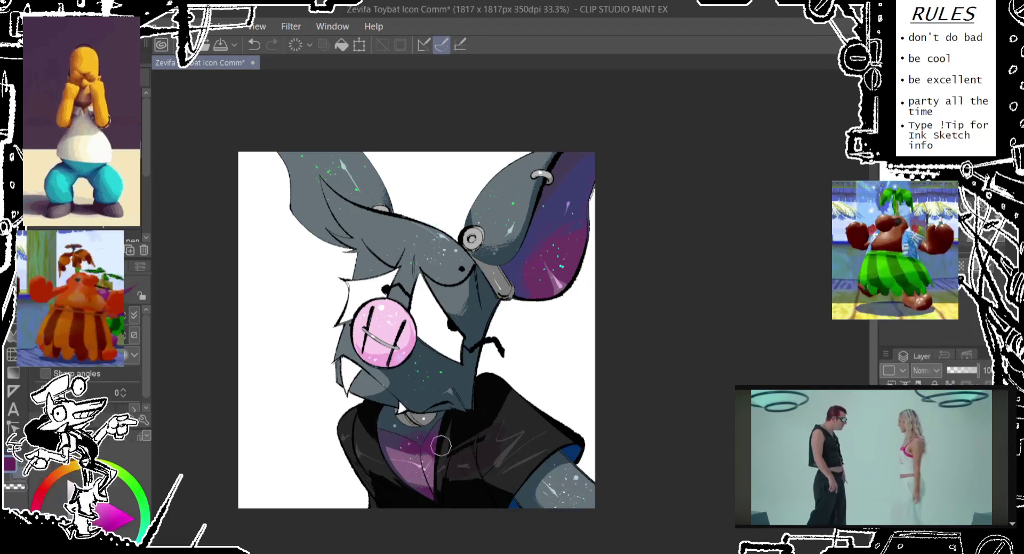
{"action": "left_click", "coordinate": [93, 499]}
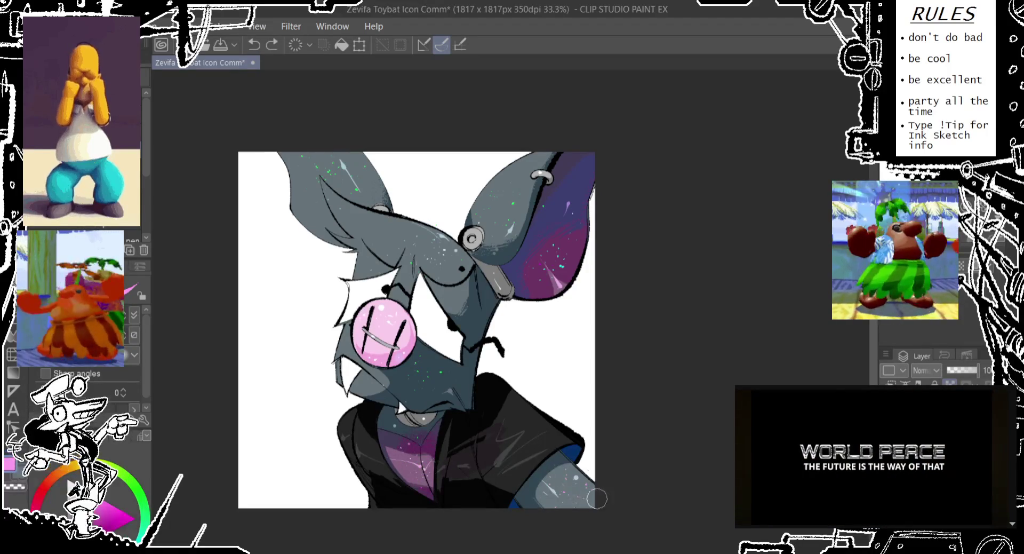
{"action": "left_click_drag", "start_coordinate": [445, 515], "coordinate": [435, 499]}
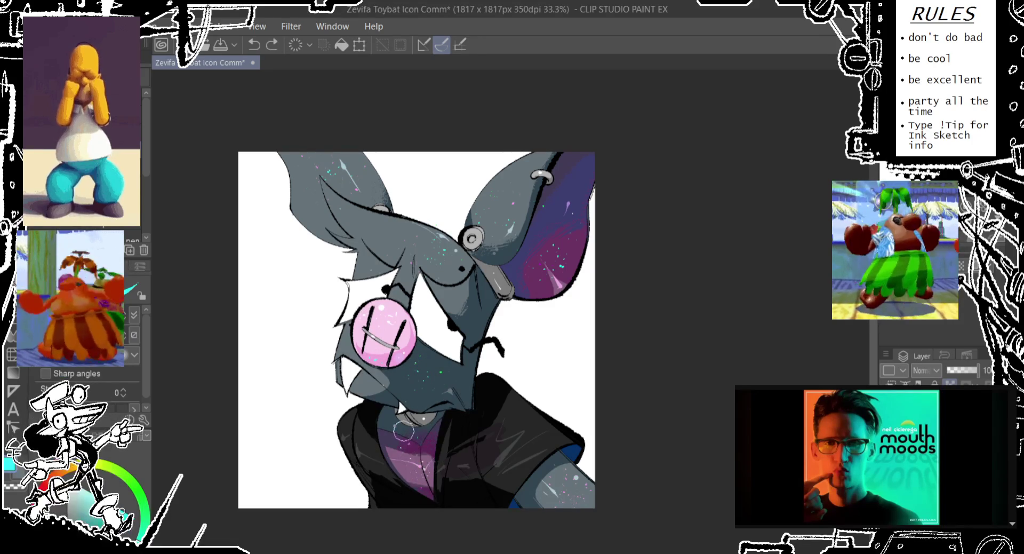
{"action": "left_click_drag", "start_coordinate": [403, 430], "coordinate": [502, 432]}
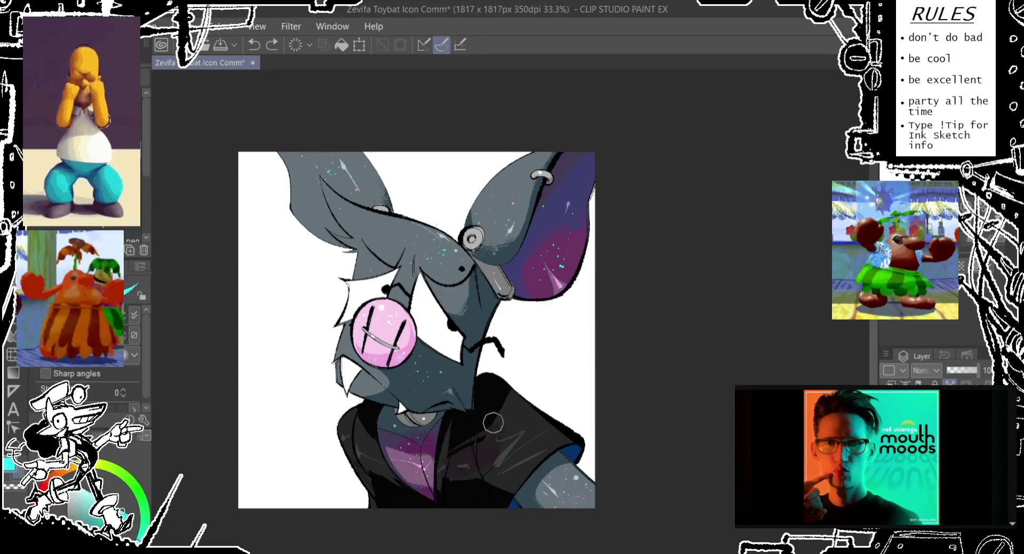
{"action": "left_click_drag", "start_coordinate": [506, 307], "coordinate": [514, 247]}
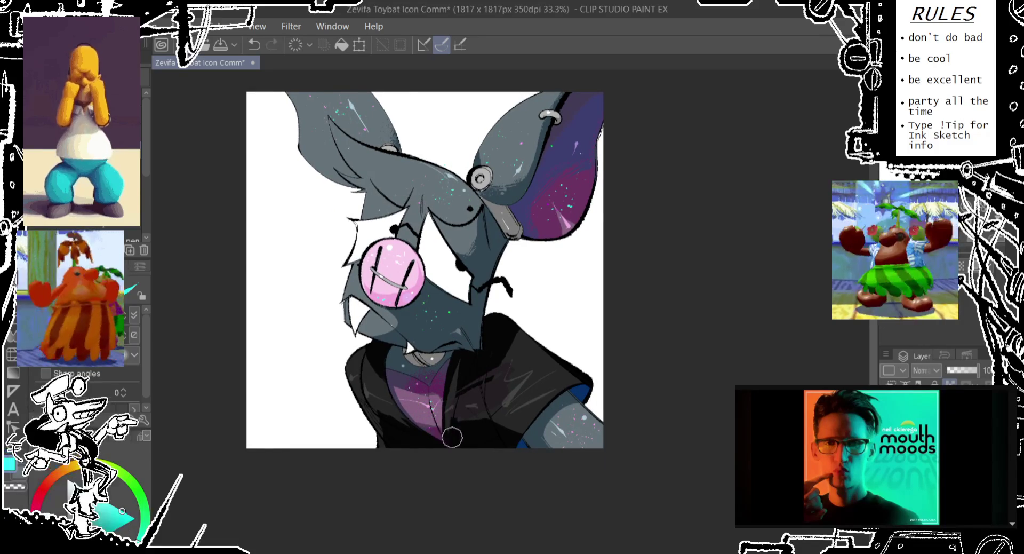
{"action": "left_click_drag", "start_coordinate": [538, 347], "coordinate": [505, 407]}
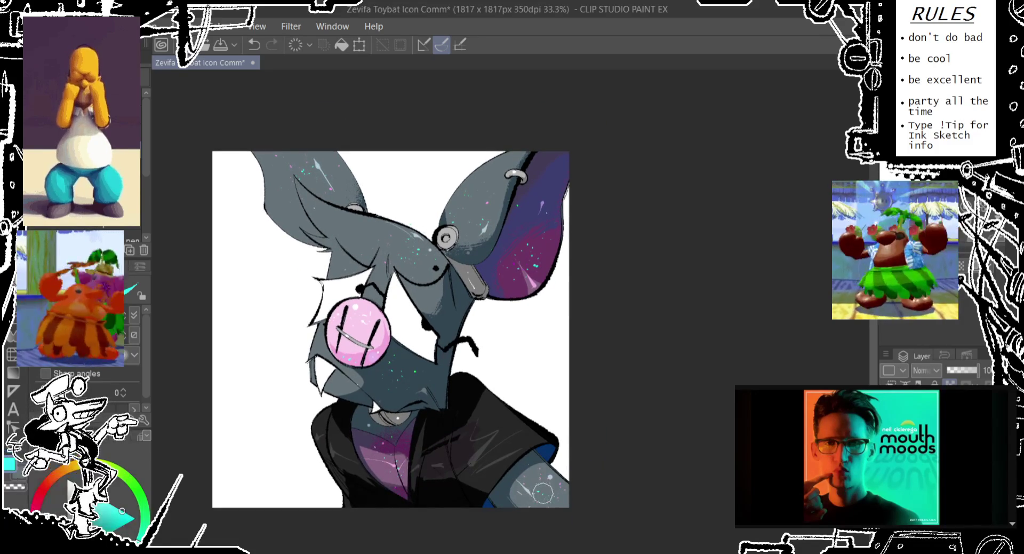
{"action": "left_click_drag", "start_coordinate": [615, 354], "coordinate": [609, 350]}
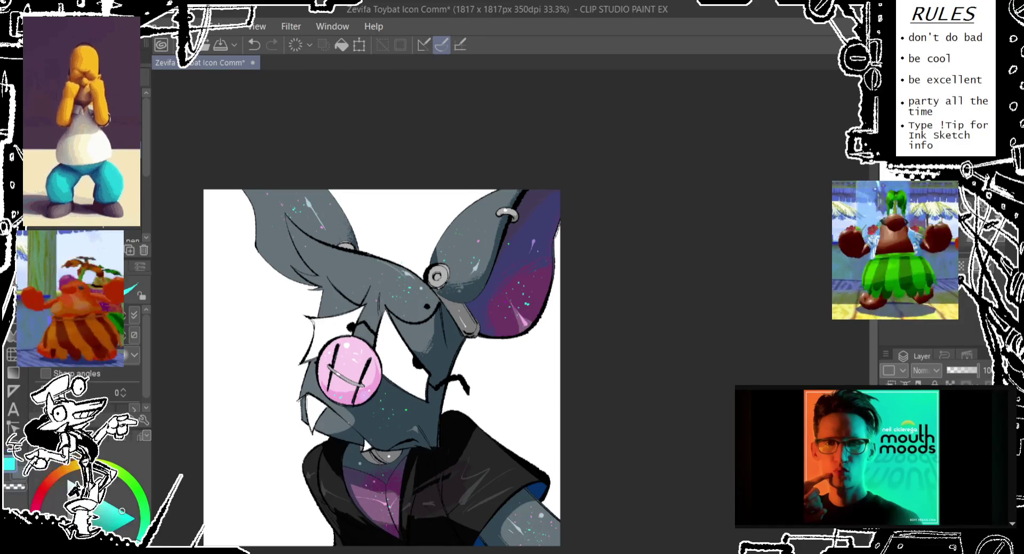
- Toggle the dark shading off and on to compare, then undo earlier changes on the shirt
{"action": "key", "text": "Delete"}
{"action": "key", "text": "ctrl+z"}
{"action": "key", "text": "ctrl+y"}
{"action": "key", "text": "ctrl+z"}
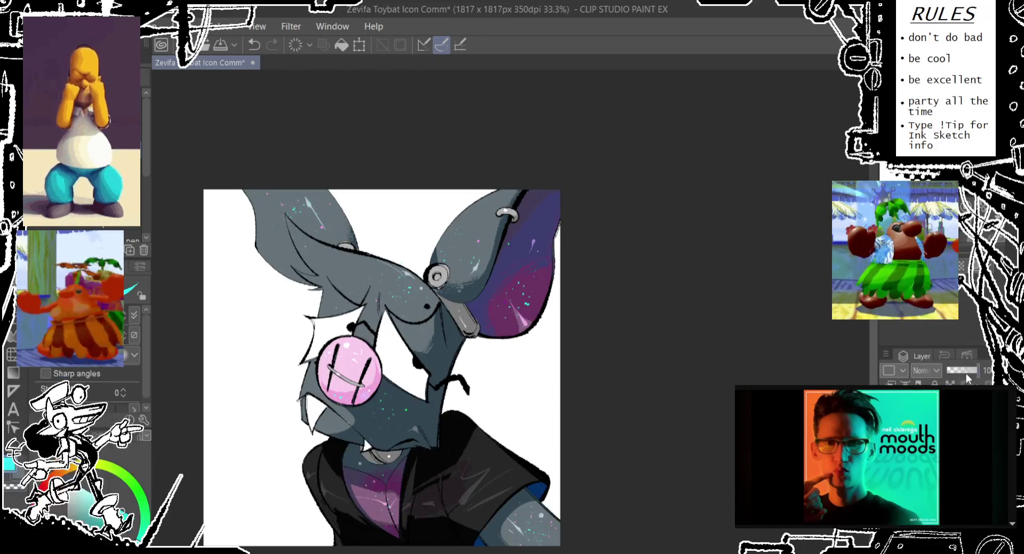
{"action": "key", "text": "ctrl+y"}
{"action": "key", "text": "ctrl+z"}
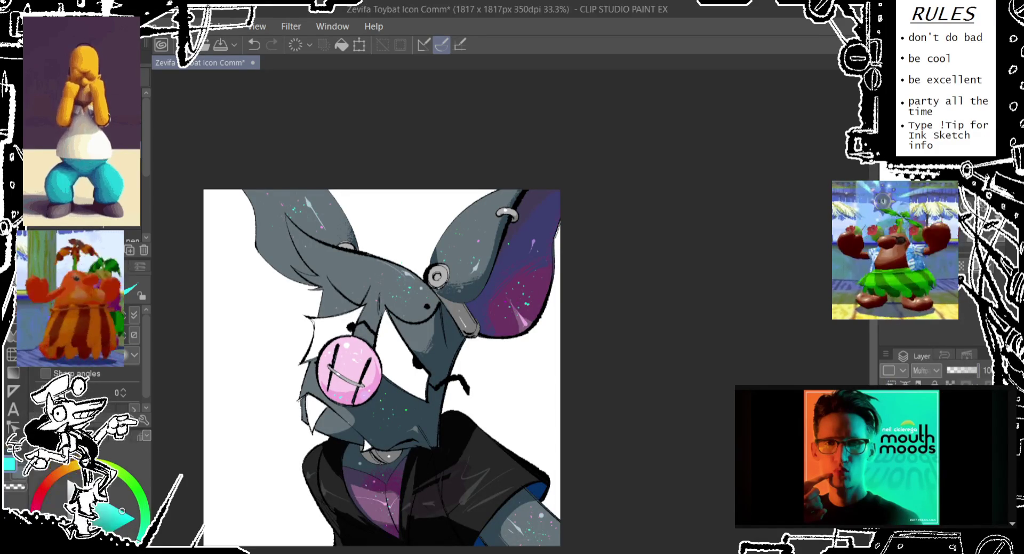
{"action": "key", "text": "ctrl+z"}
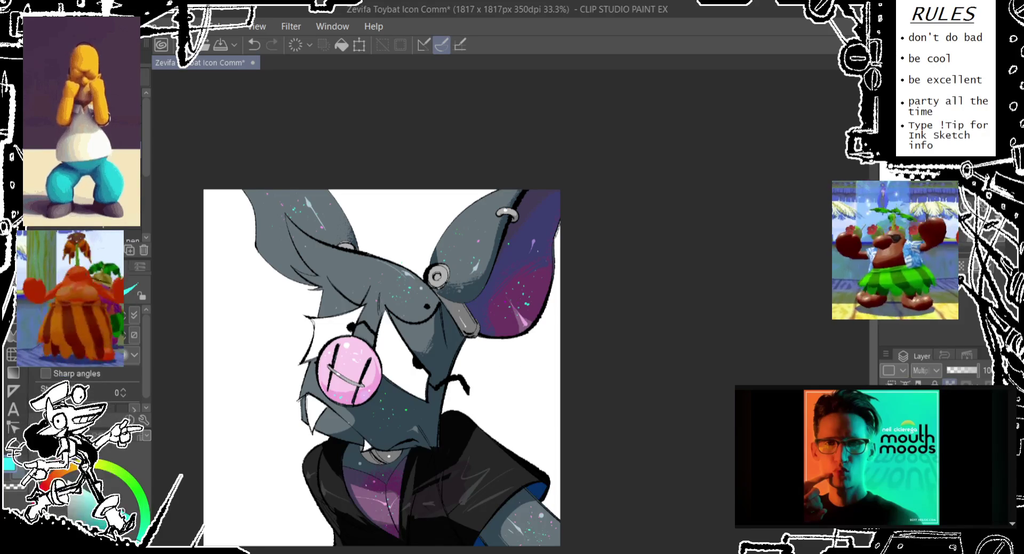
{"action": "scroll", "coordinate": [75, 384], "scroll_direction": "down", "scroll_amount": 3}
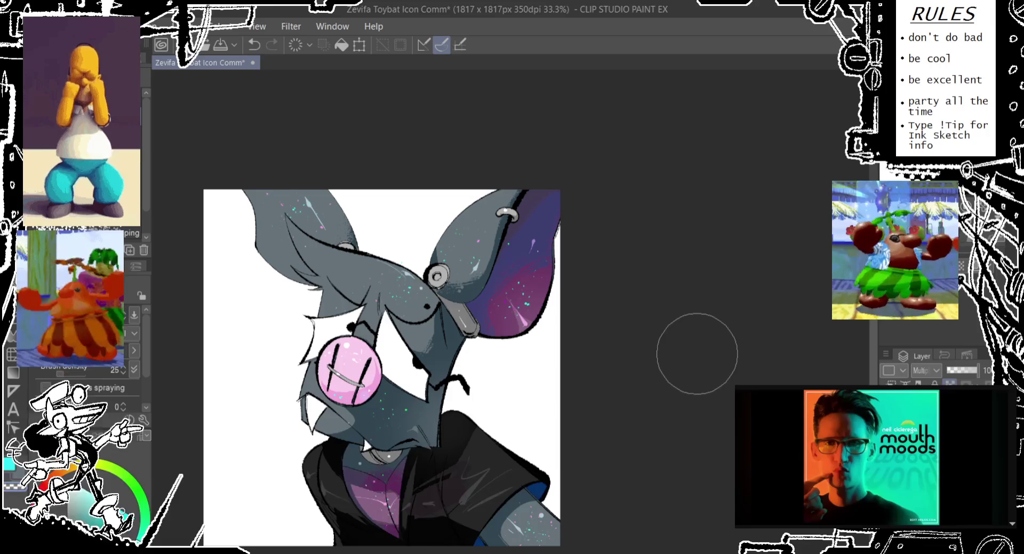
{"action": "key", "text": "ctrl+z"}
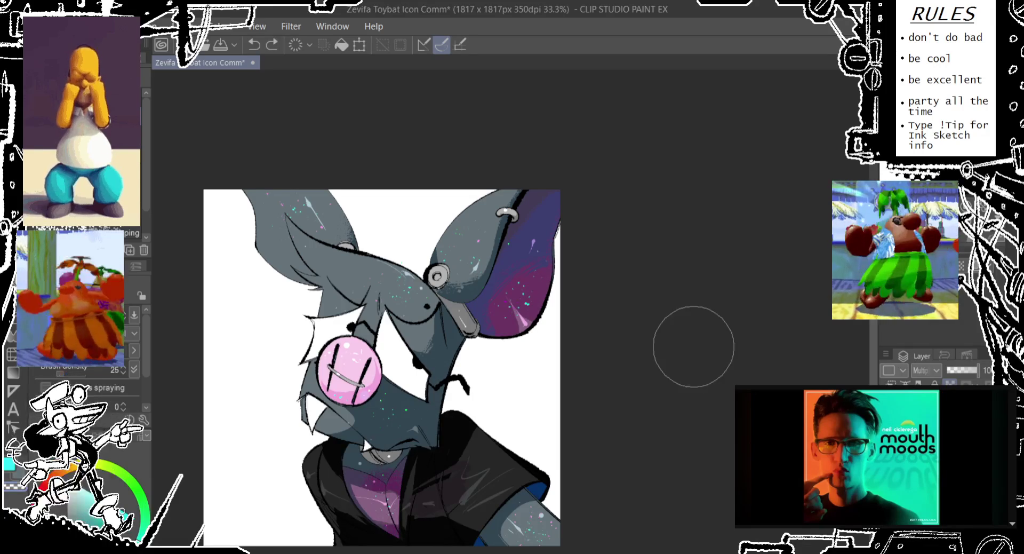
{"action": "key", "text": "ctrl+z"}
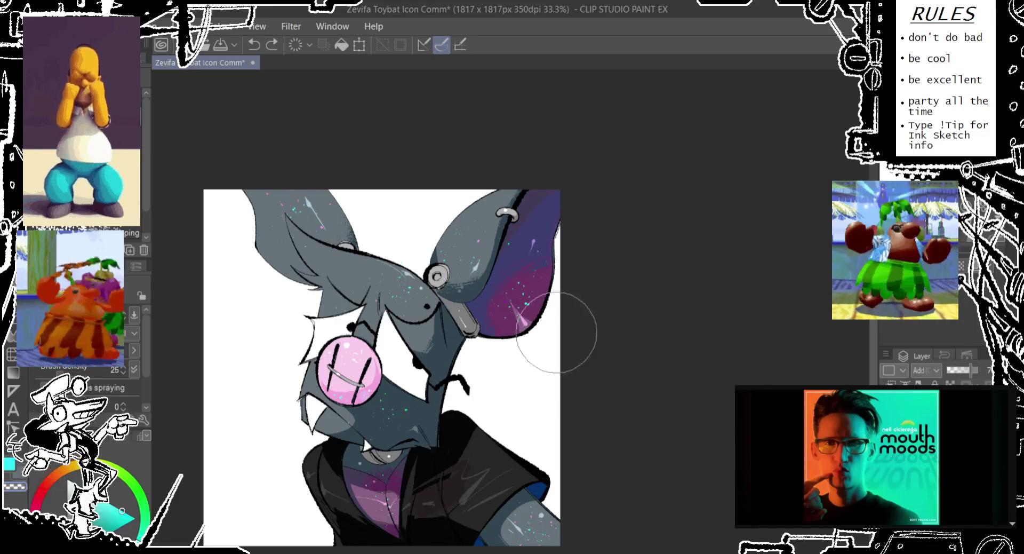
- Airbrush a soft glow onto the lower purple ear, undoing trial glow strokes on the arm and jacket
{"action": "left_click_drag", "start_coordinate": [521, 366], "coordinate": [549, 363]}
{"action": "left_click_drag", "start_coordinate": [487, 418], "coordinate": [510, 354]}
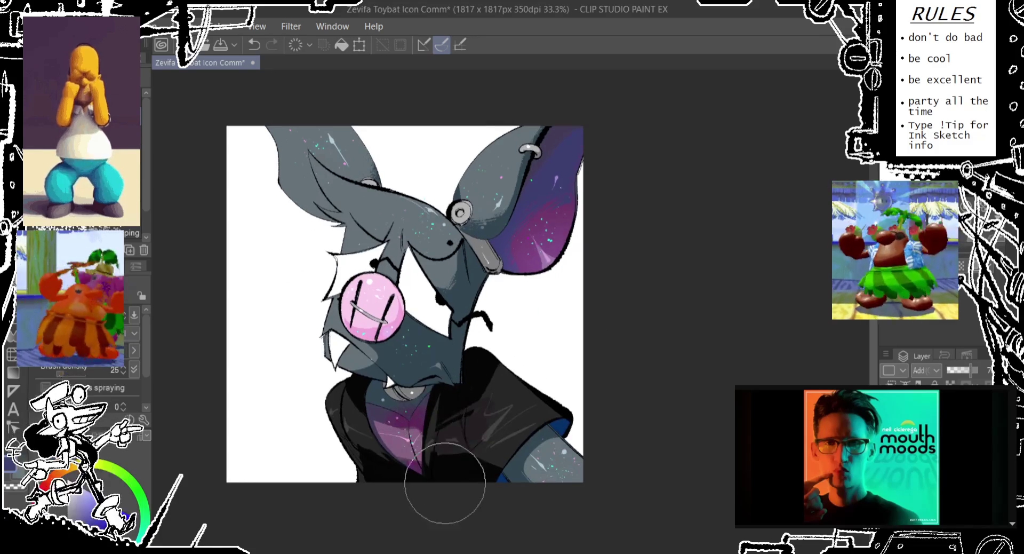
{"action": "key", "text": "ctrl+z"}
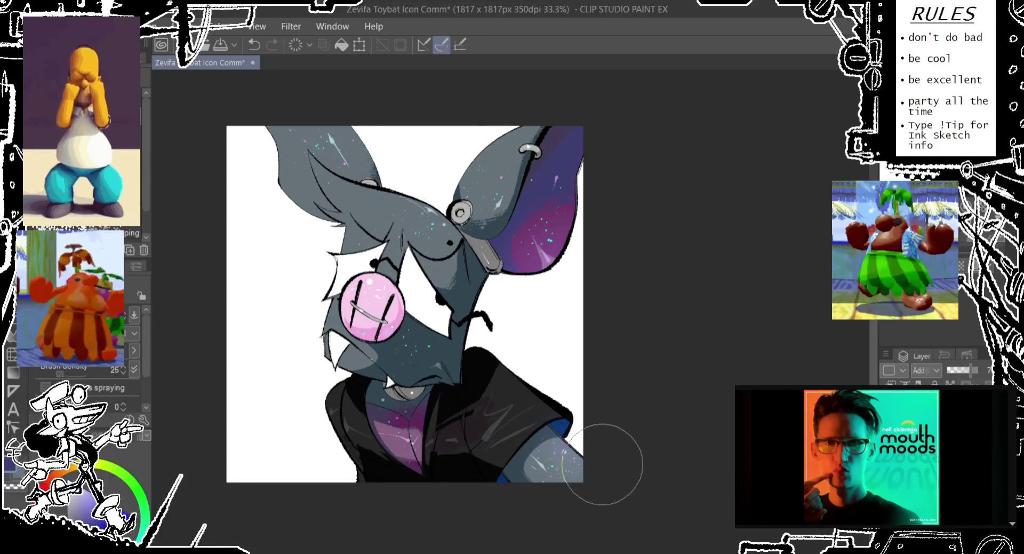
{"action": "left_click_drag", "start_coordinate": [589, 473], "coordinate": [514, 515]}
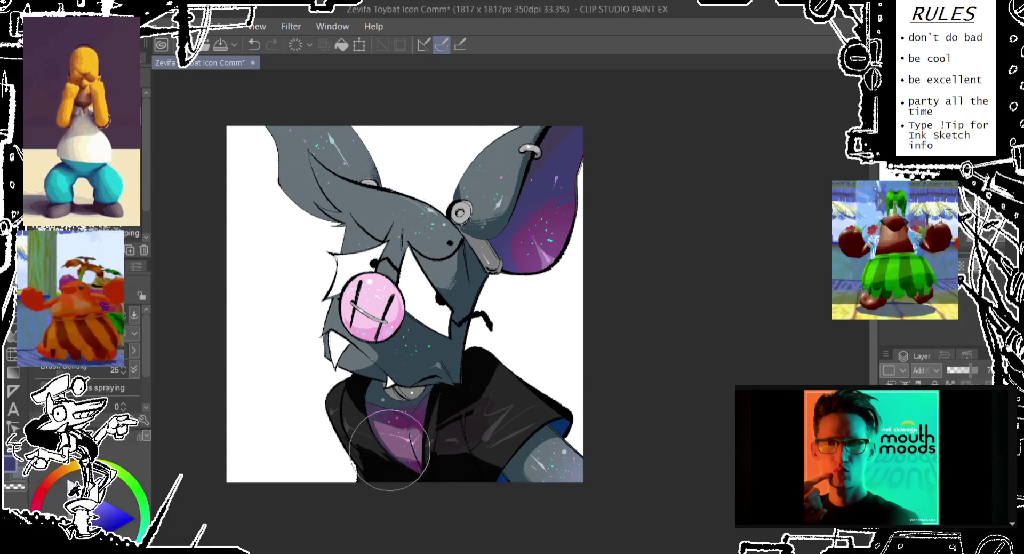
{"action": "key", "text": "ctrl+z"}
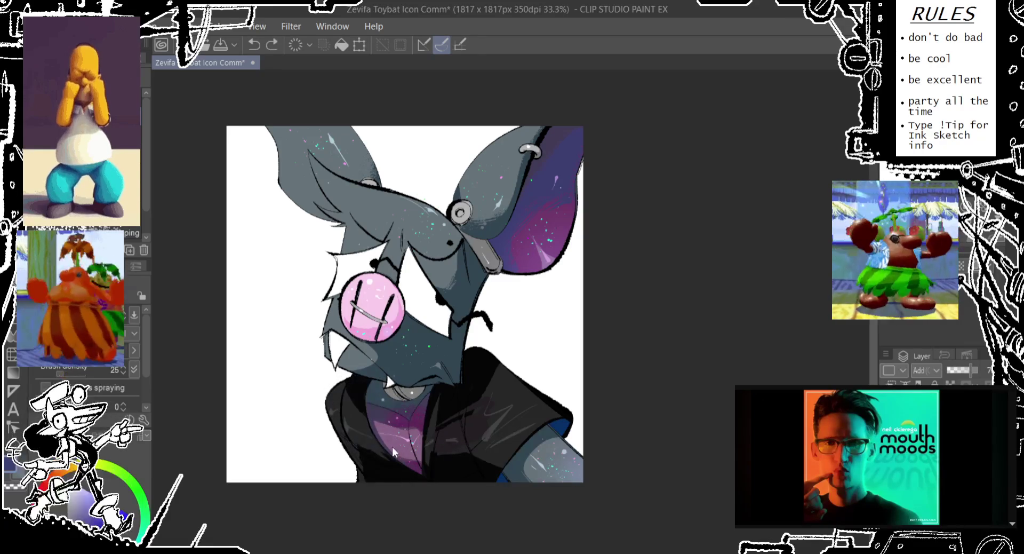
{"action": "left_click_drag", "start_coordinate": [371, 469], "coordinate": [481, 490]}
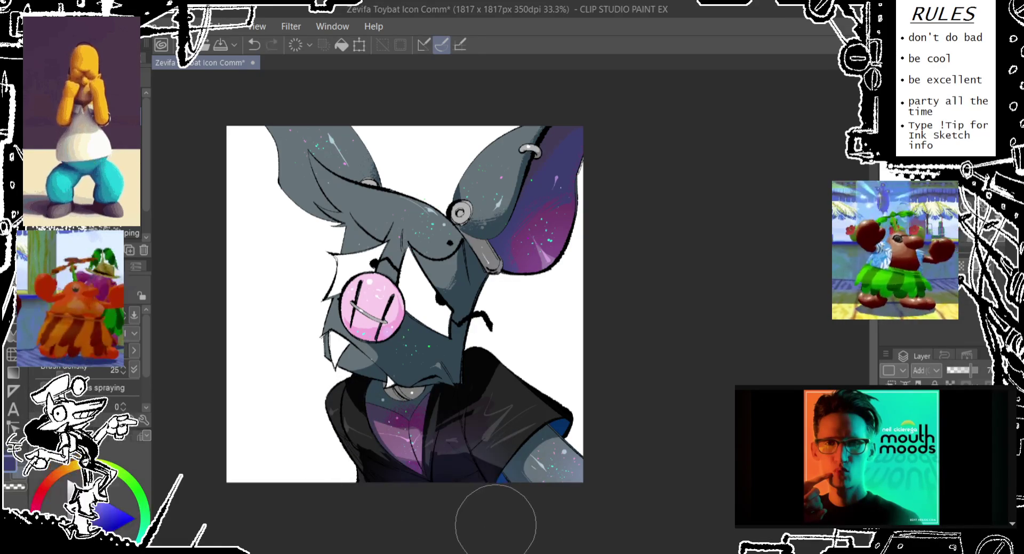
{"action": "key", "text": "ctrl+z"}
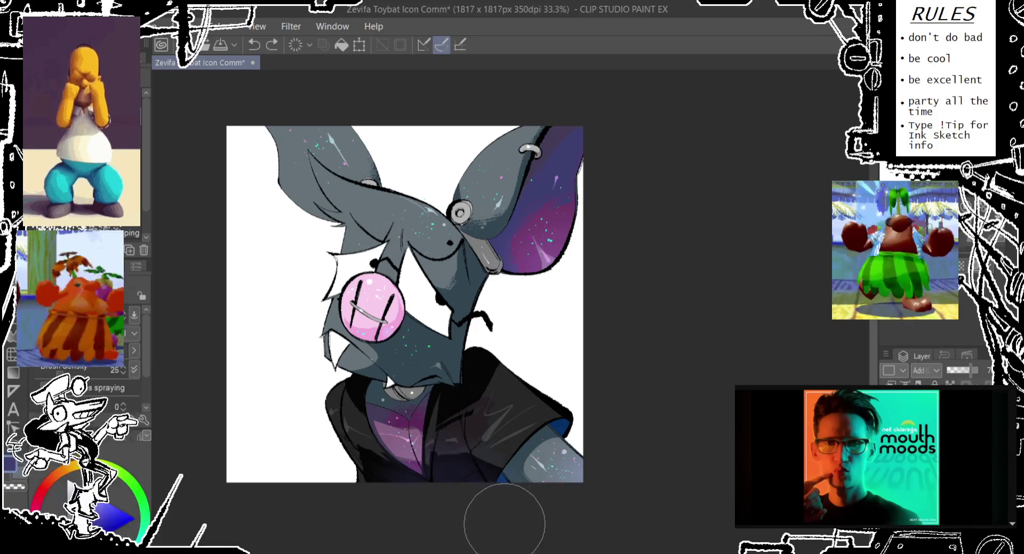
{"action": "key", "text": "ctrl+z"}
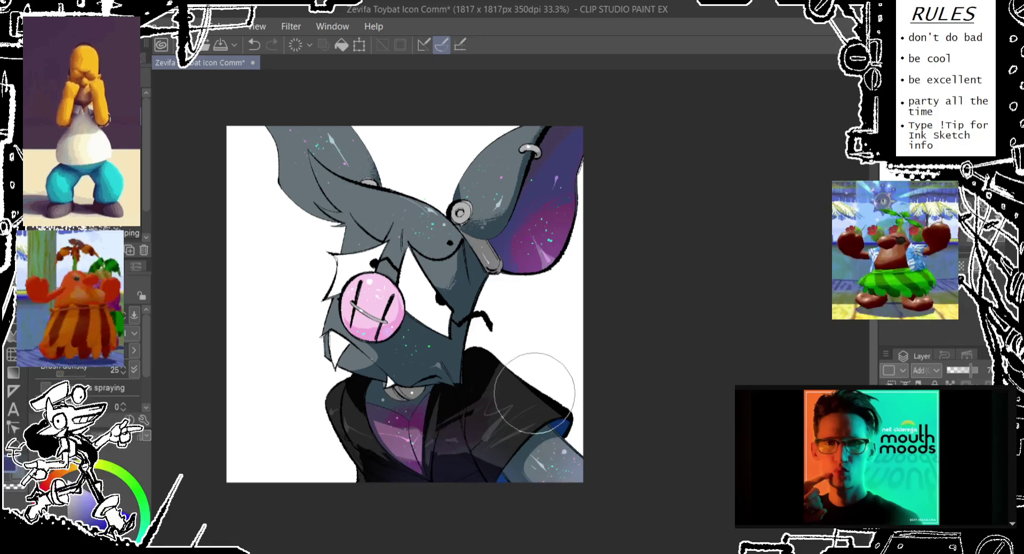